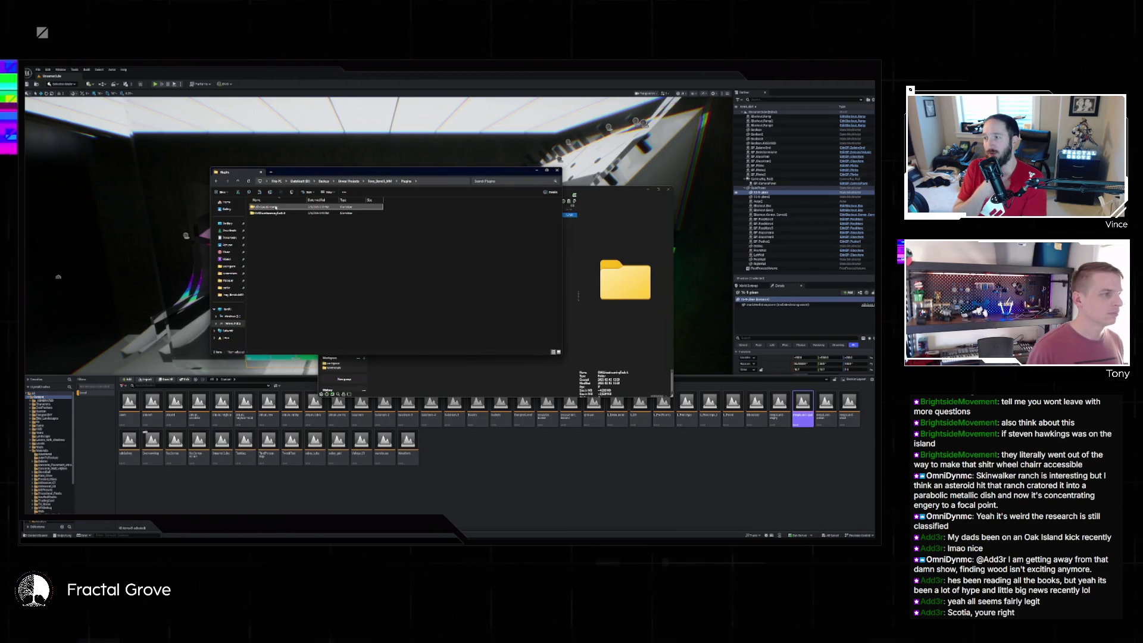
- Cancel deleting the in-use plugin folder and switch back to the loading Unreal editor
key("Delete")
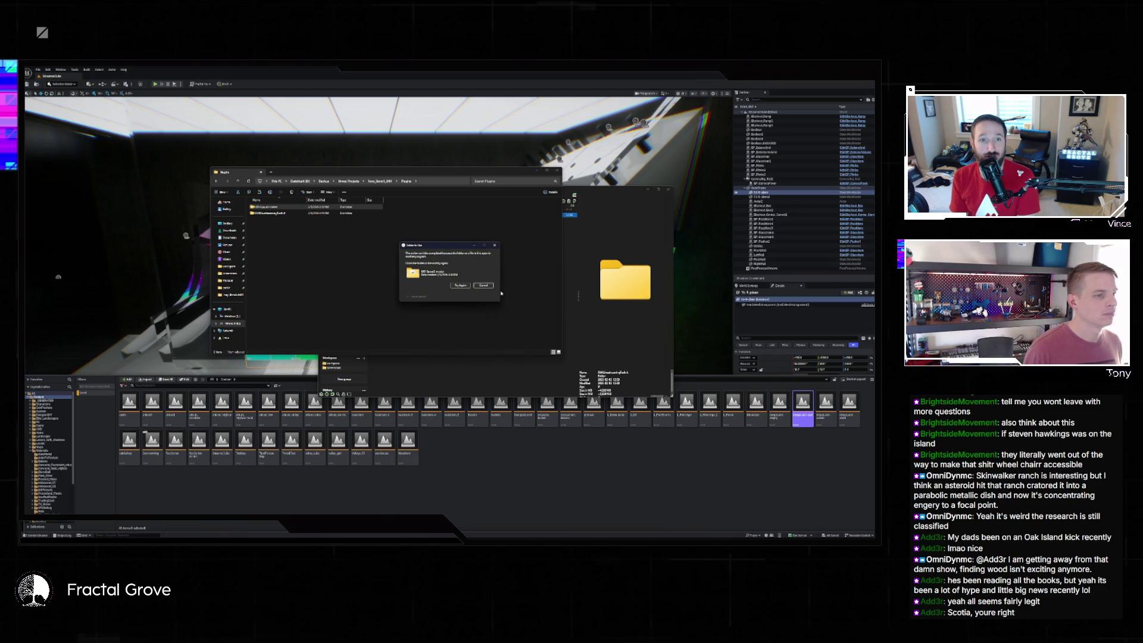
left_click(484, 286)
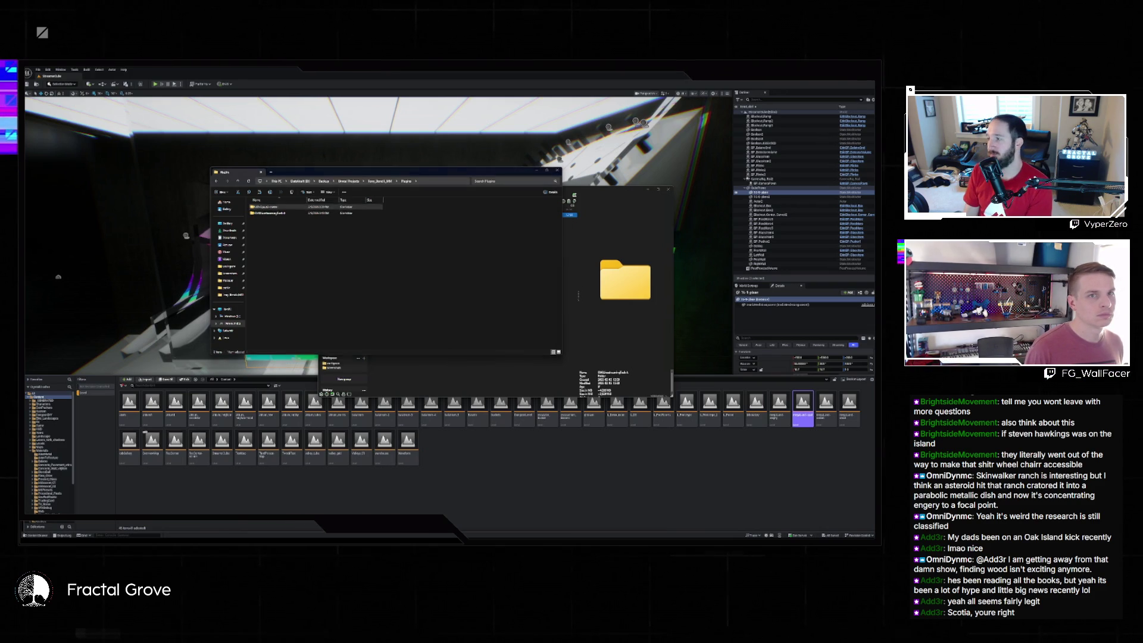
left_click(366, 219)
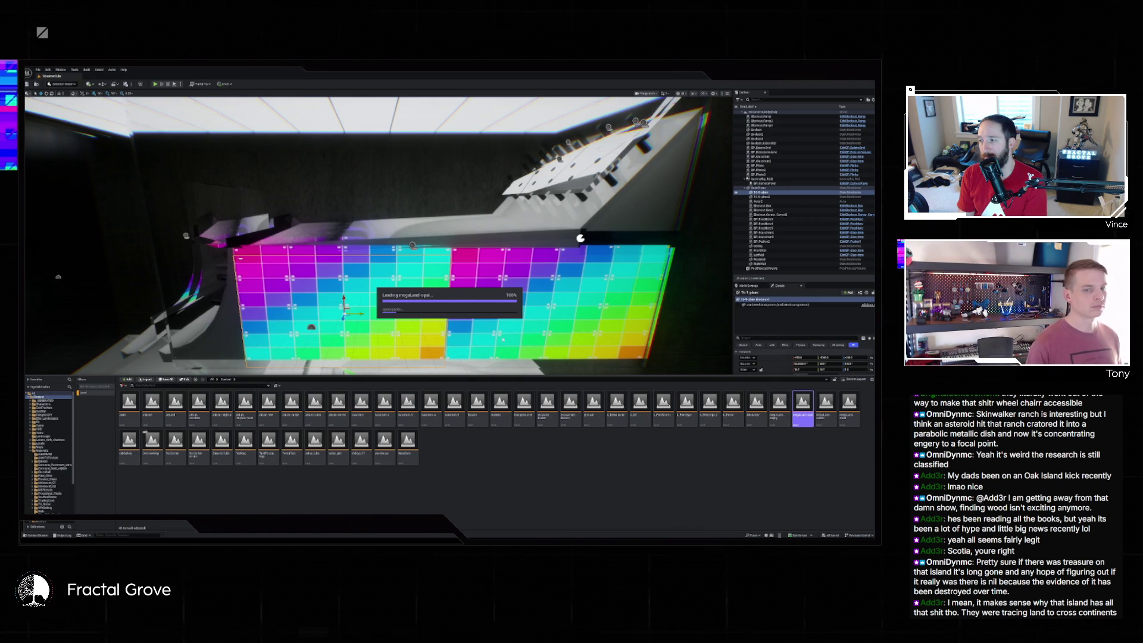
- Choose Close all windows on the Unreal taskbar icon, then bring up Task Manager with Ctrl+Shift+Esc
mouse_move(569, 536)
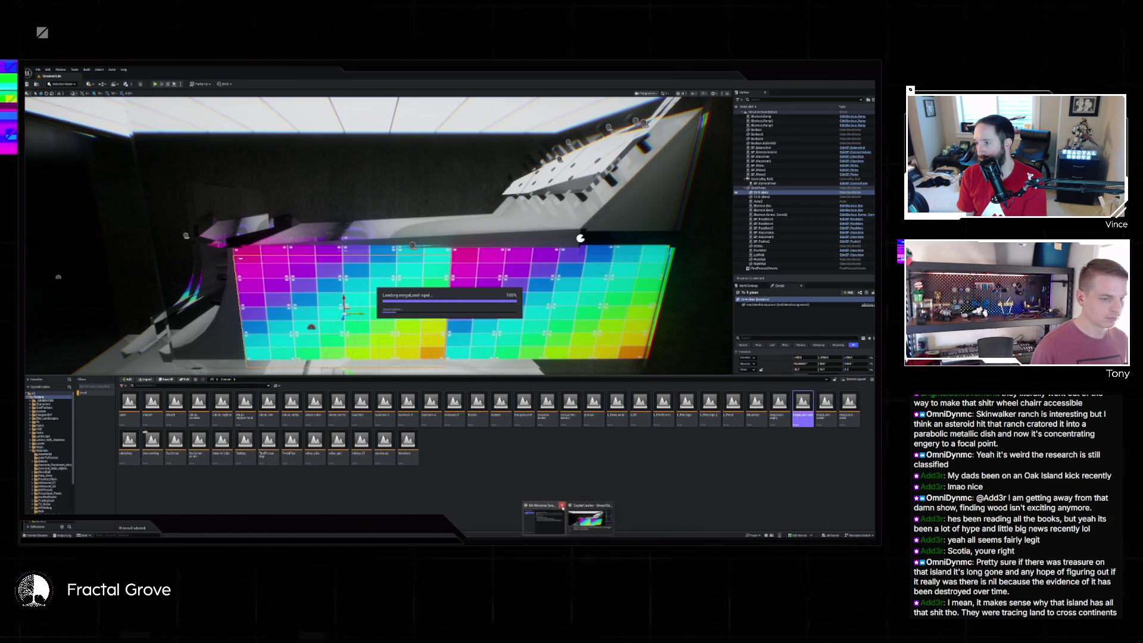
right_click(564, 537)
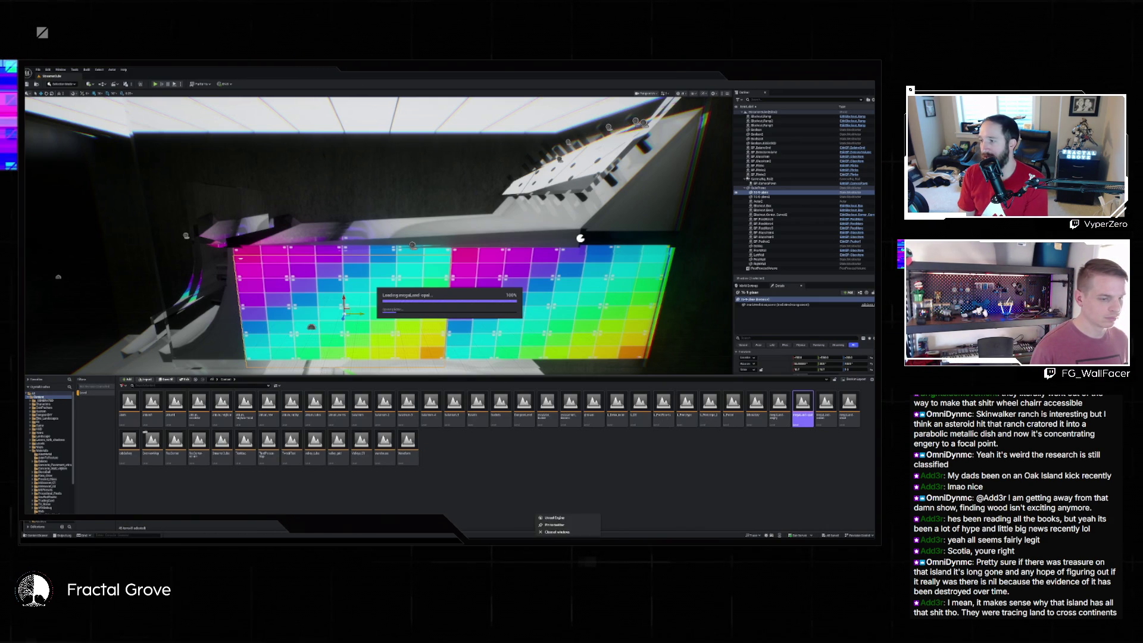
left_click(565, 536)
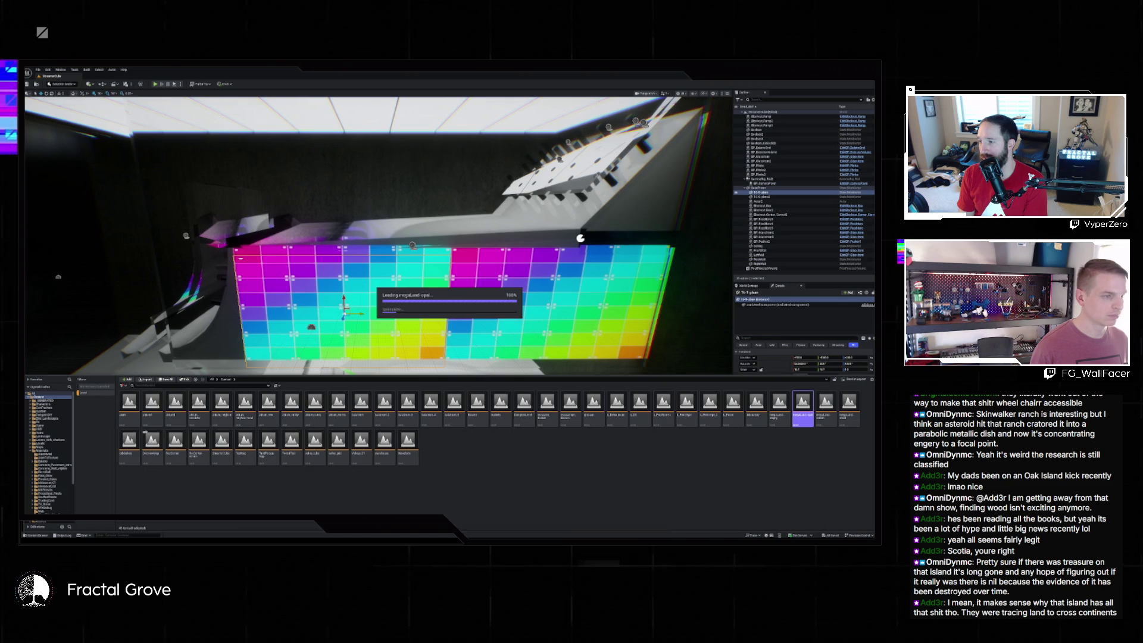
key("ctrl+shift+Escape")
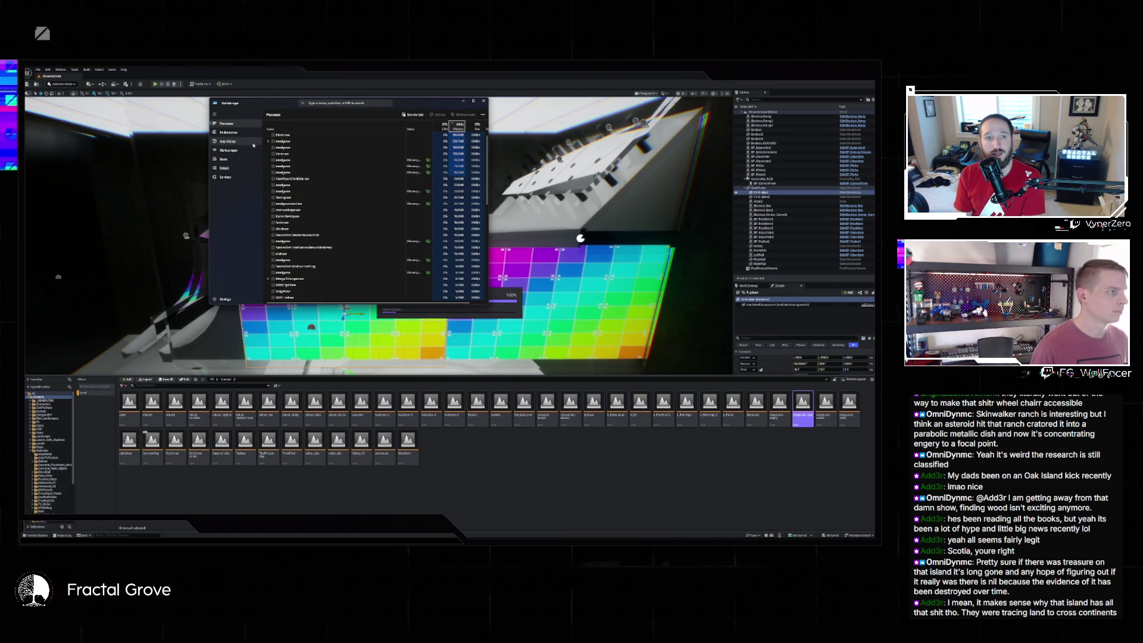
- Glance at the Performance graphs, then return to the Processes list while Unreal exits
left_click(223, 133)
left_click(227, 124)
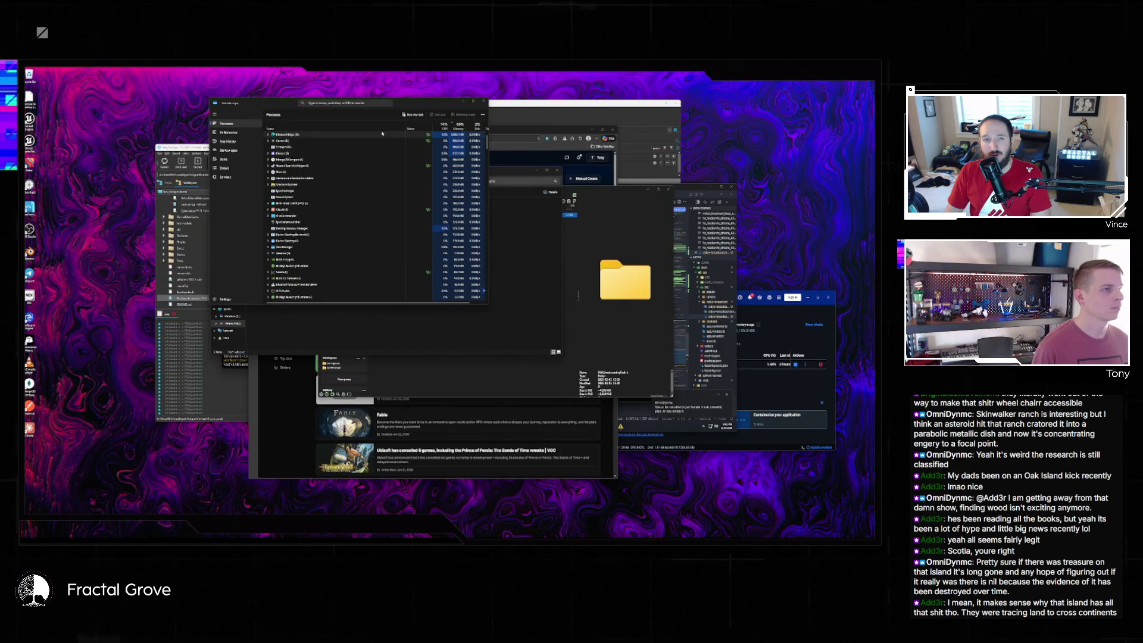
- Close Task Manager, delete the first folder in Plugins, and go up to Fore_BaseUE_MM
key("alt+F4")
left_click(274, 208)
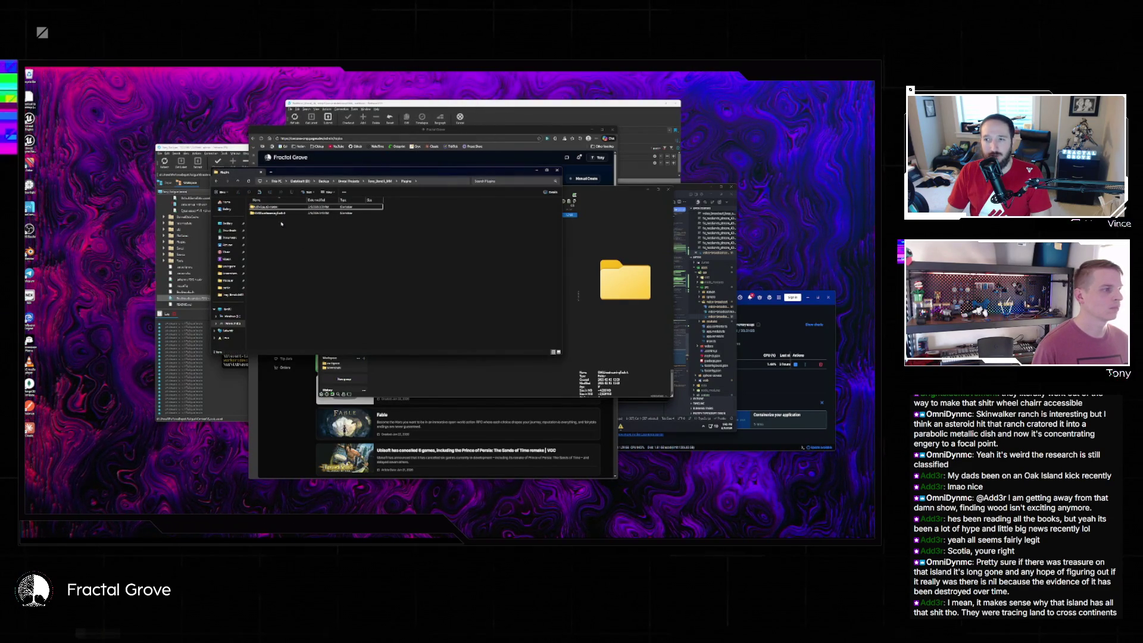
key("Delete")
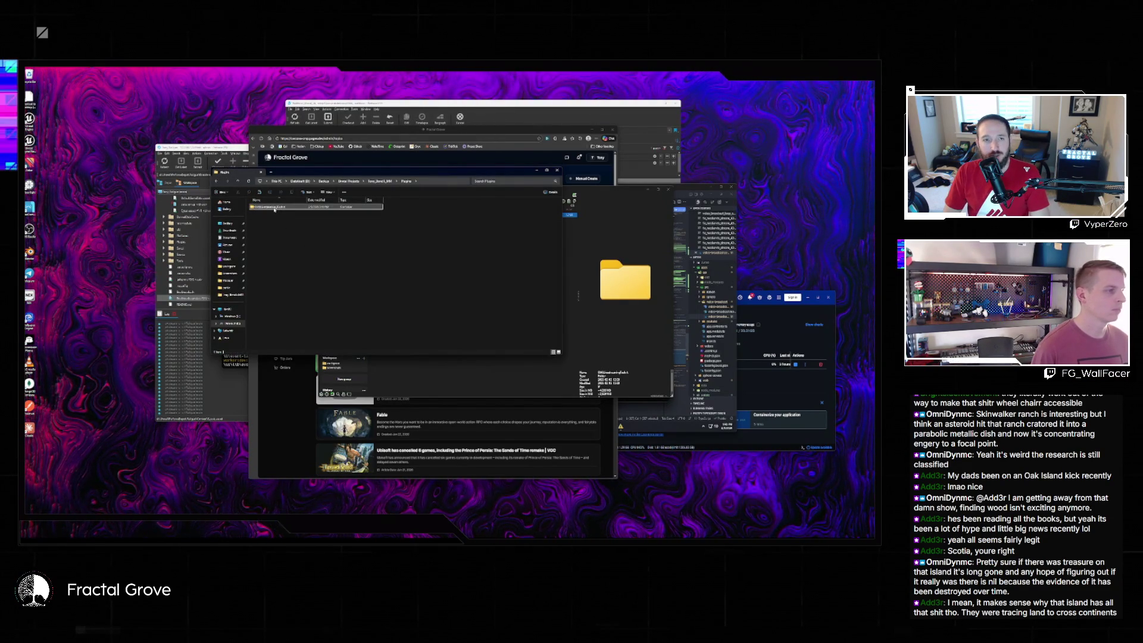
left_click(385, 181)
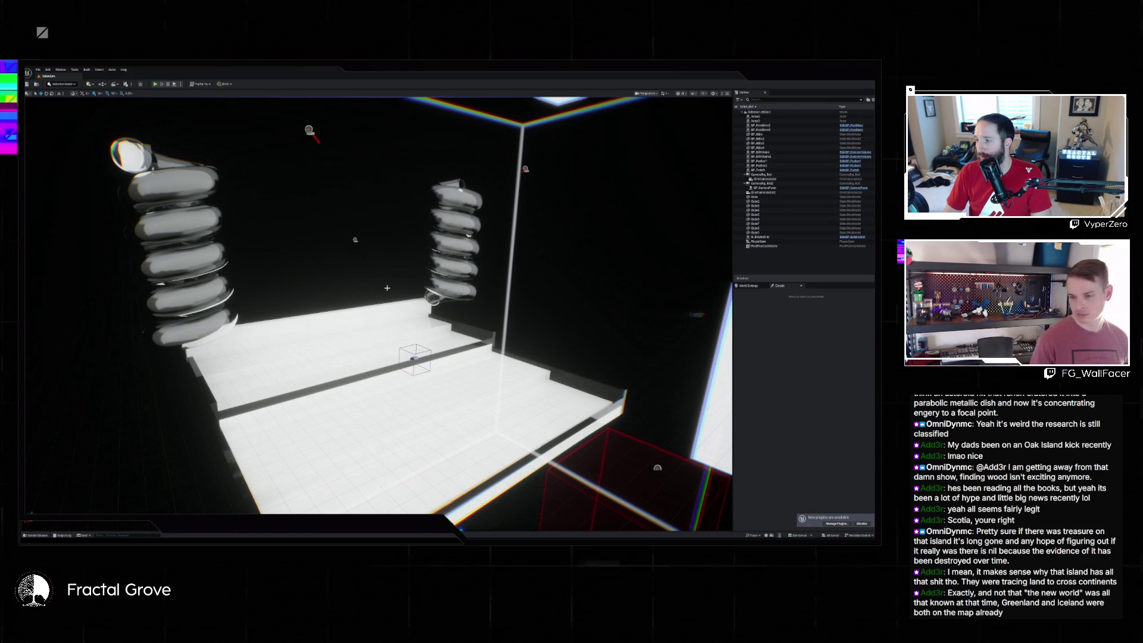
- Enable World Live Media Production Toolkit in the Plugins browser and restart the editor
left_click(60, 70)
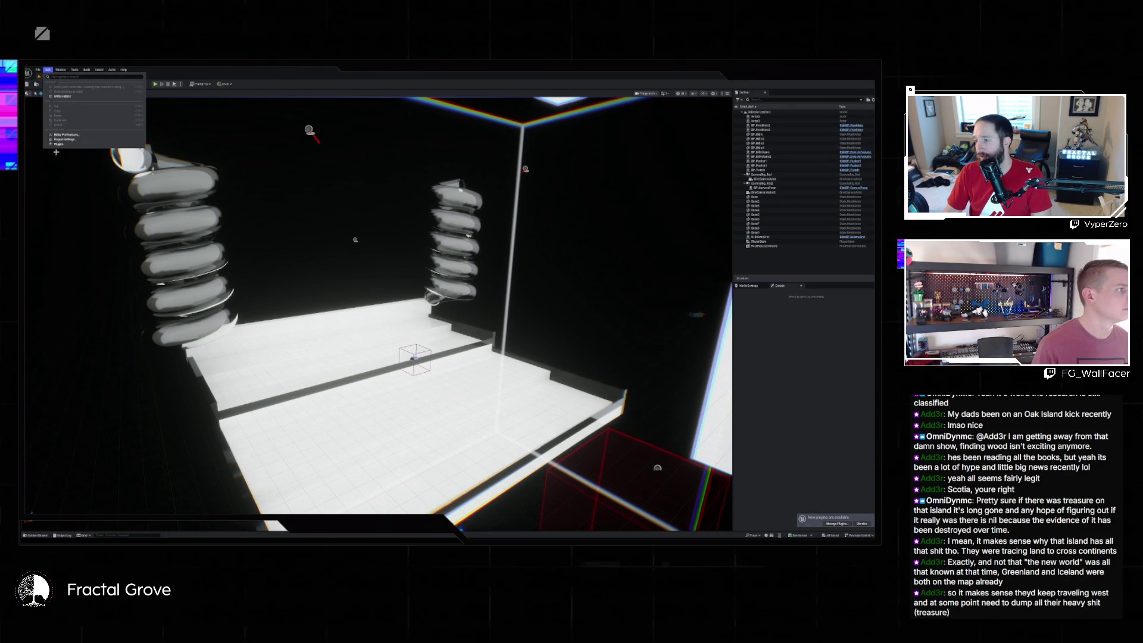
left_click(71, 148)
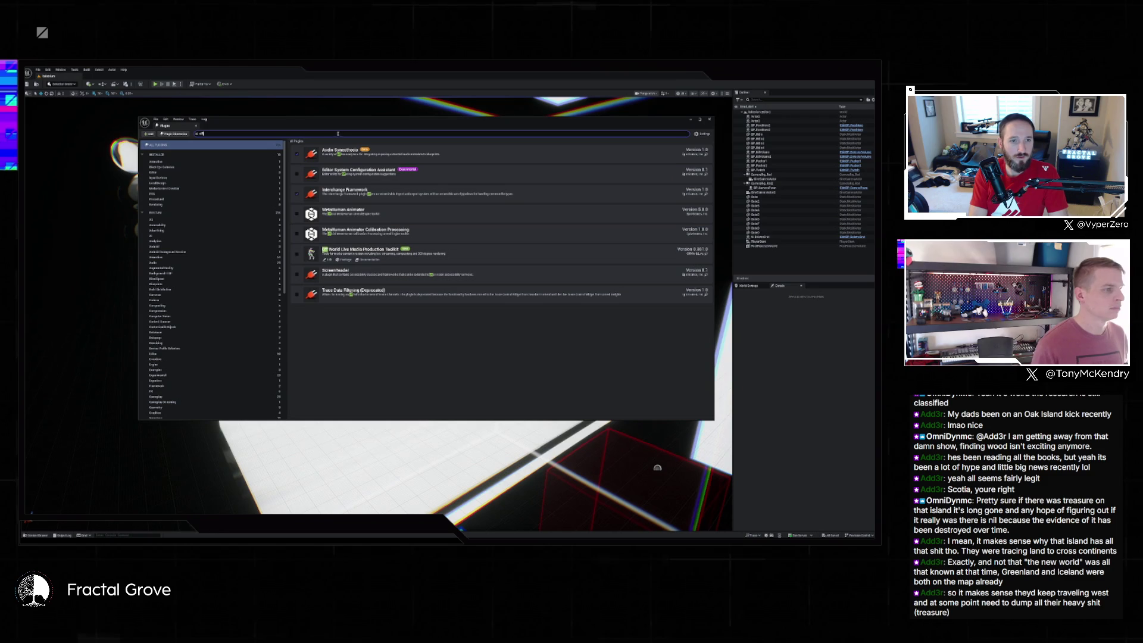
left_click(297, 254)
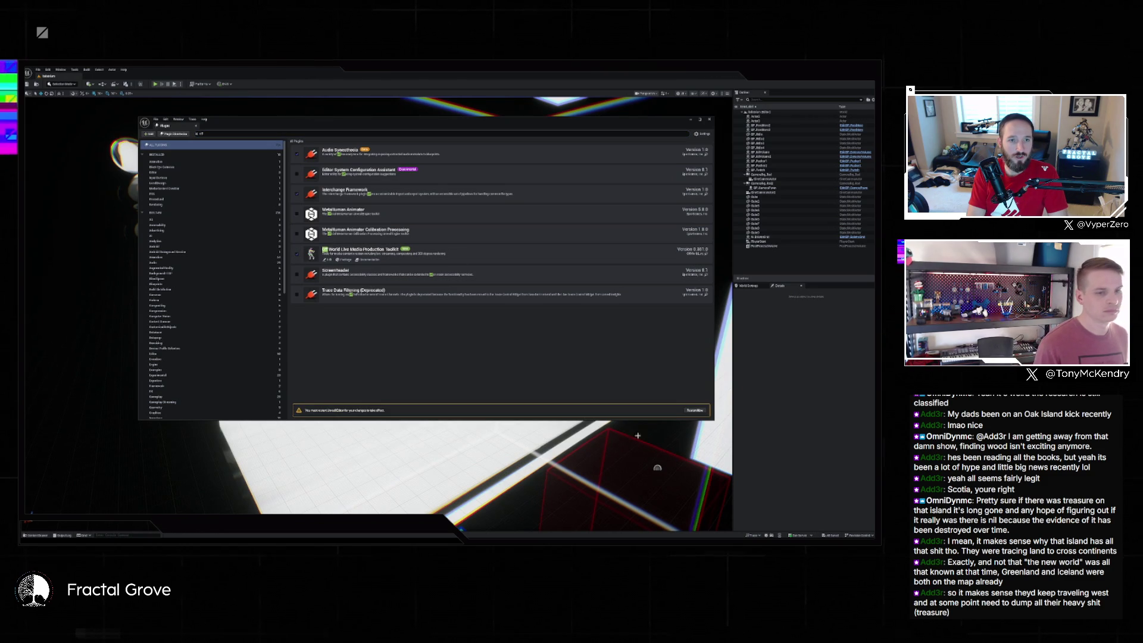
left_click(698, 411)
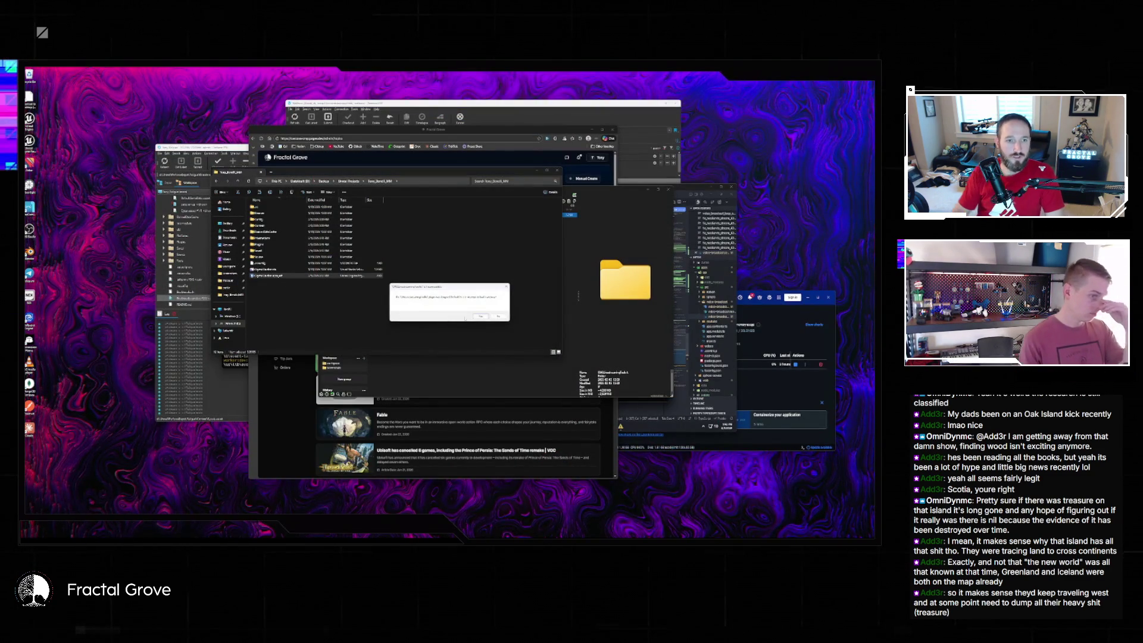
- Accept rebuilding the missing modules and dismiss the resulting rebuild errors
key("Return")
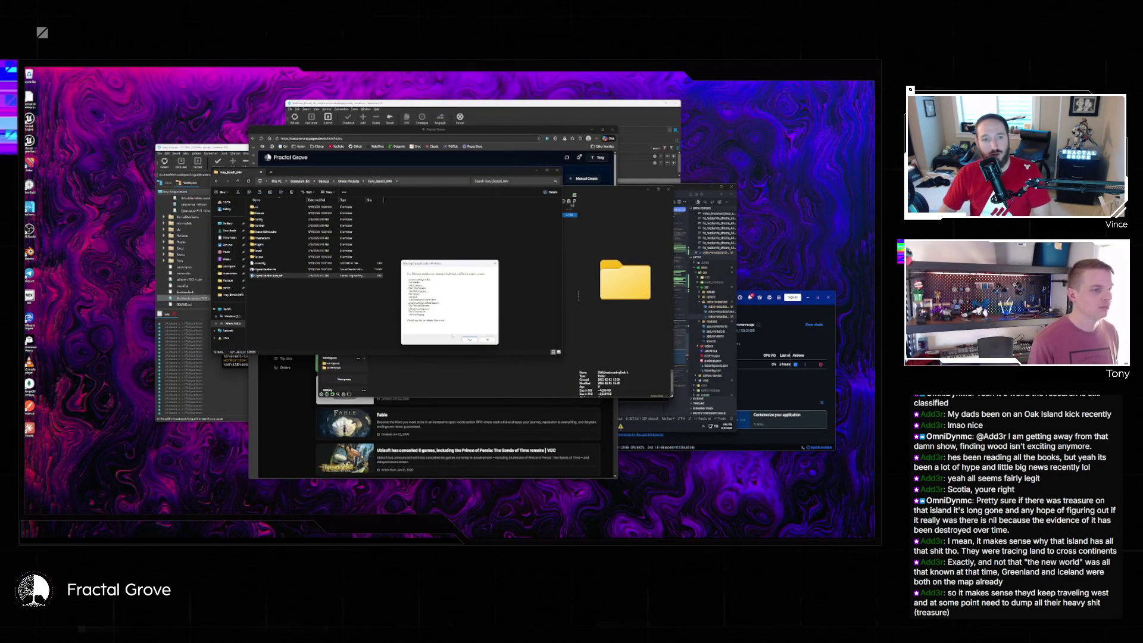
left_click(467, 340)
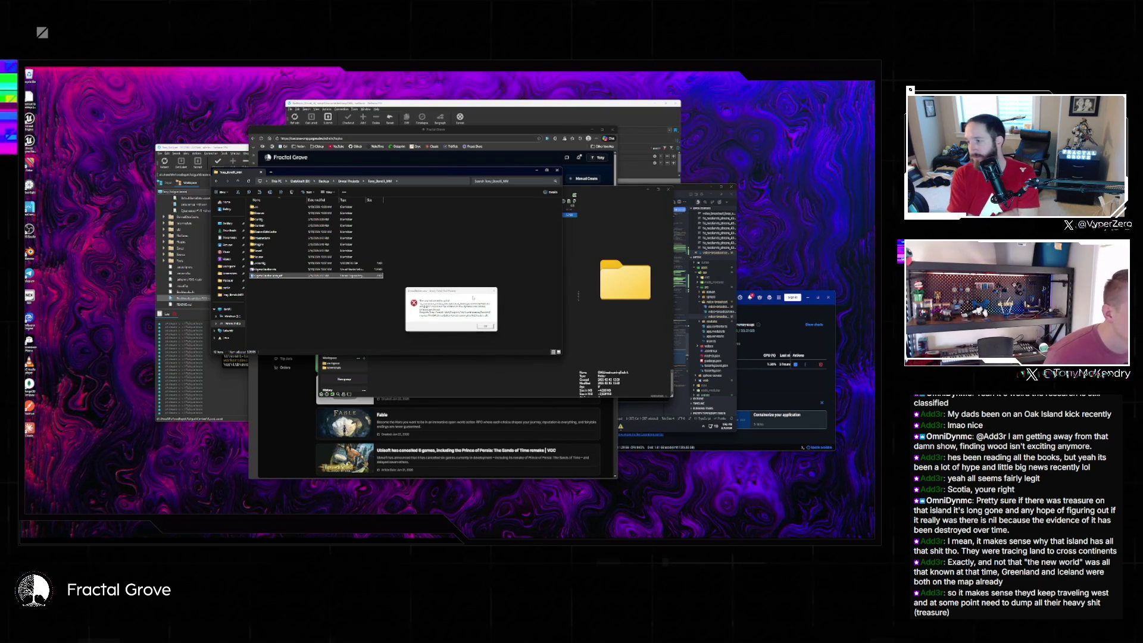
left_click(485, 326)
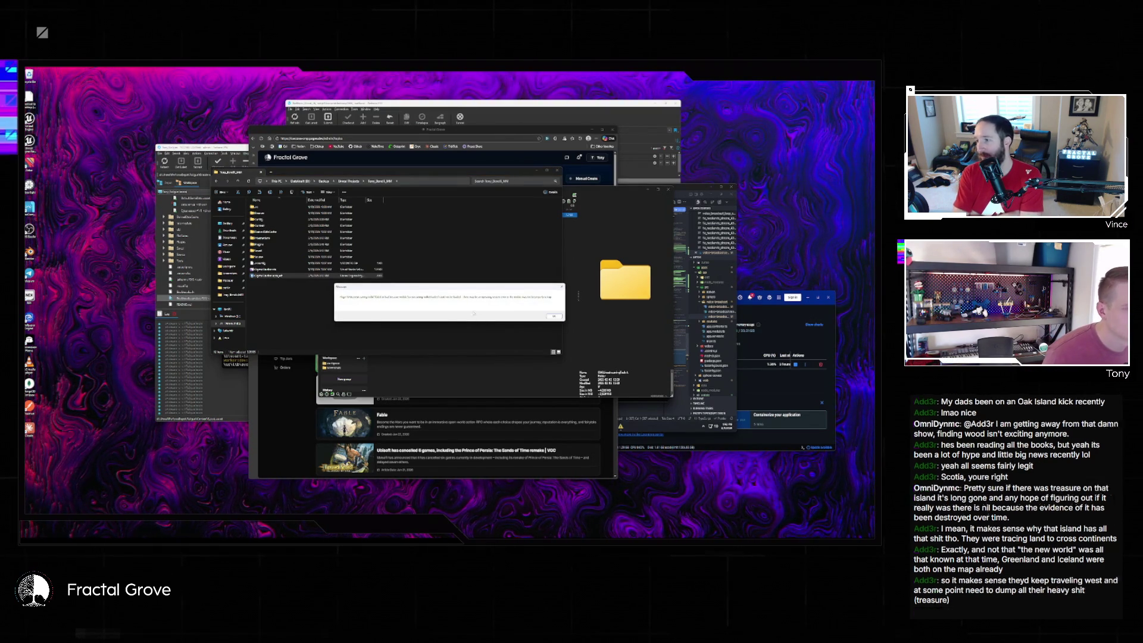
left_click(553, 316)
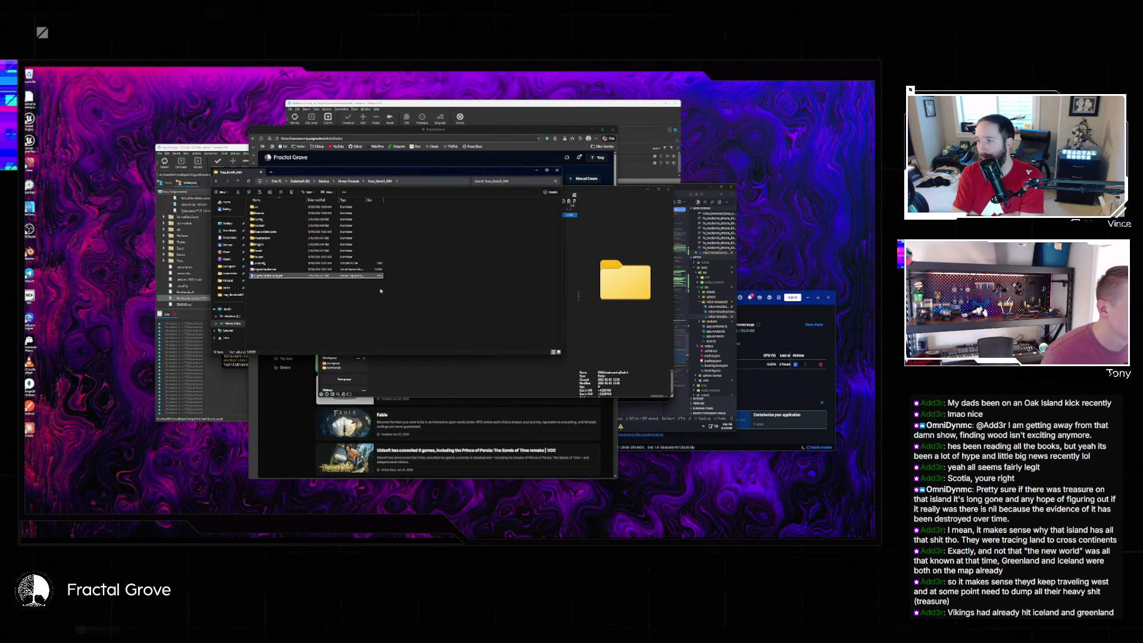
- Reopen the .uproject, accept the module rebuild again, and dismiss the build-failure message
double_click(317, 274)
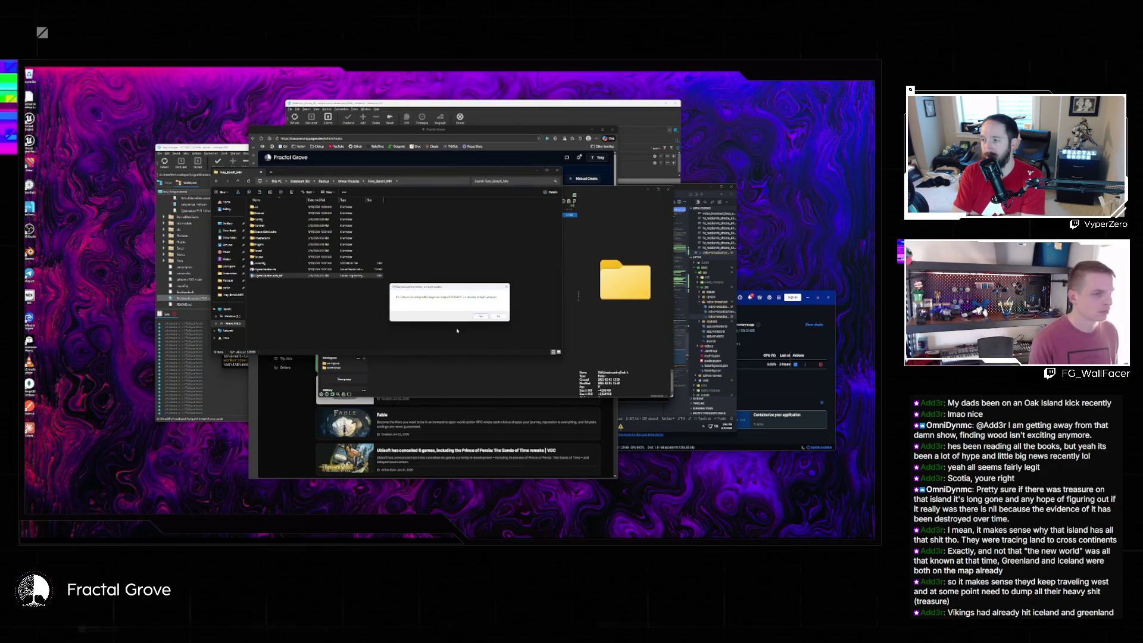
left_click(481, 316)
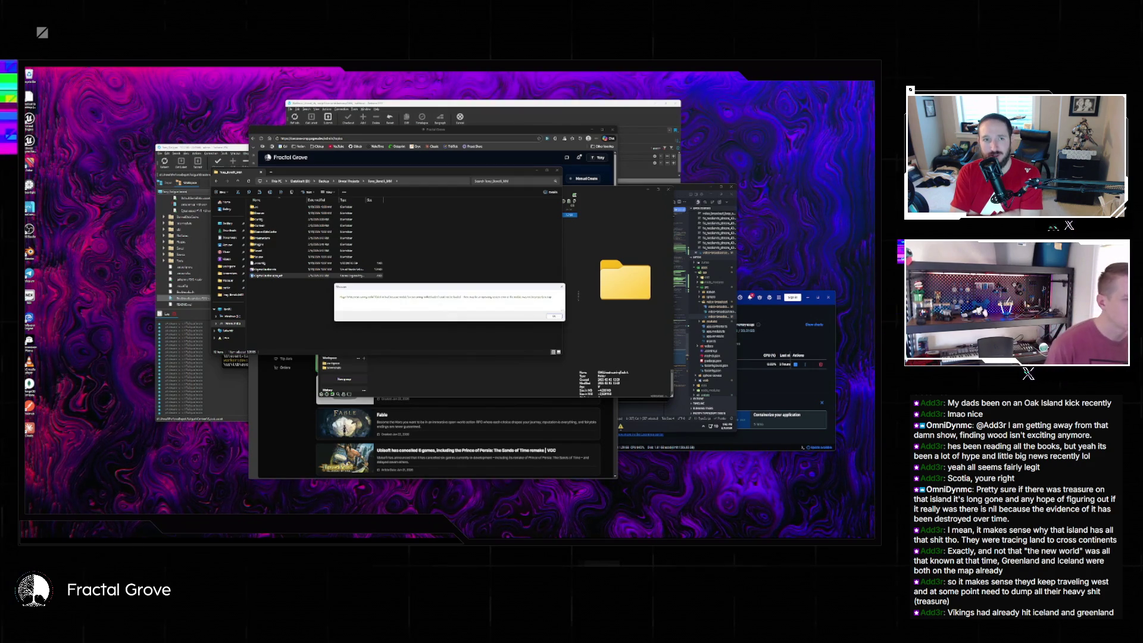
key("Return")
- Open the project's .sln in Visual Studio, dismiss sign-in, and show the Output pane
double_click(272, 271)
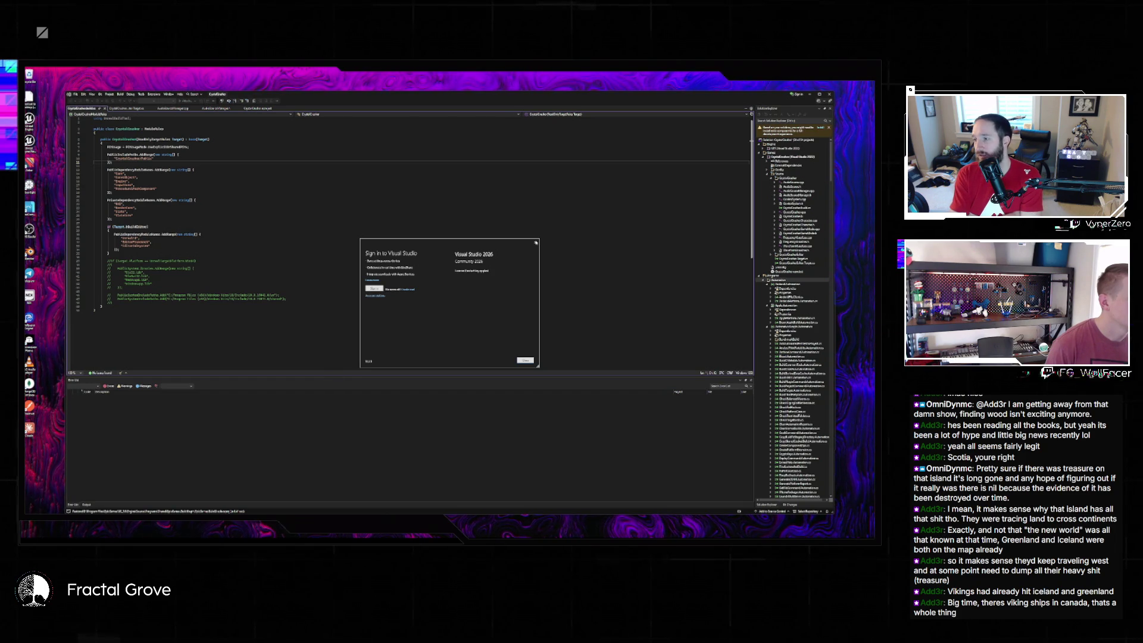
key("Escape")
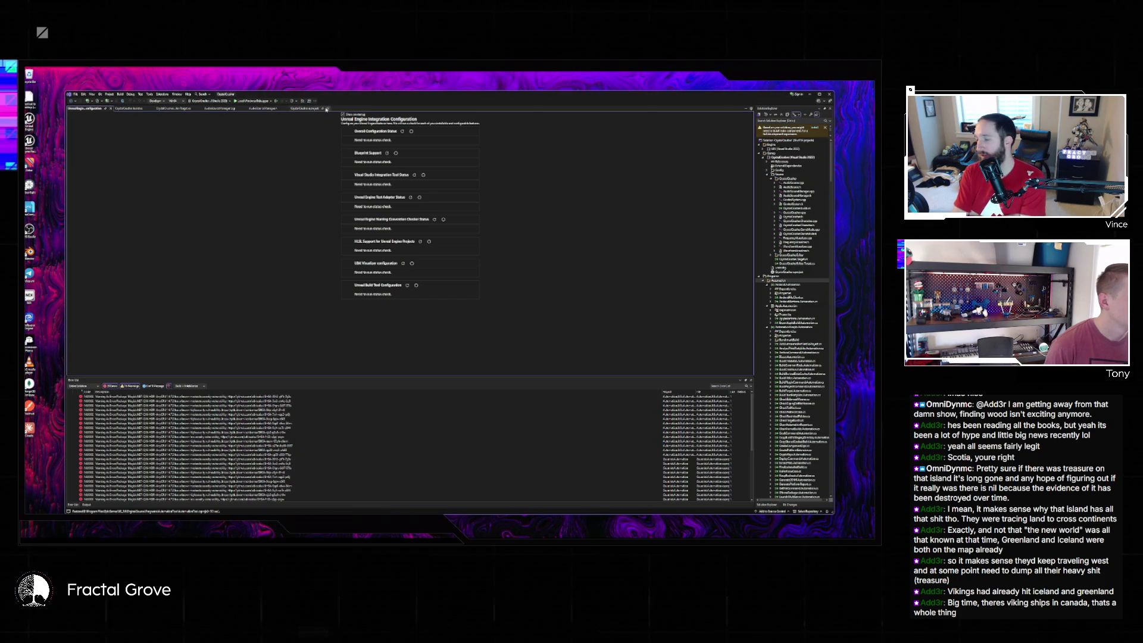
left_click(275, 102)
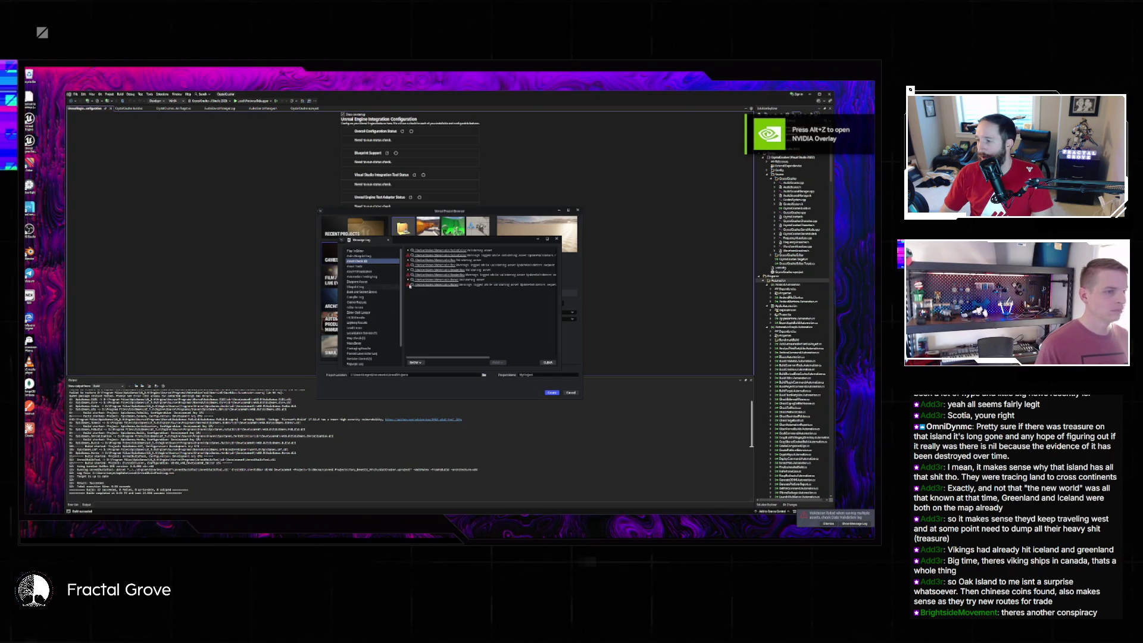
- Close the Message Log and Project Browser, rebuild with Ctrl+Shift+B, then close the reappearing browser
left_click(556, 239)
left_click(578, 212)
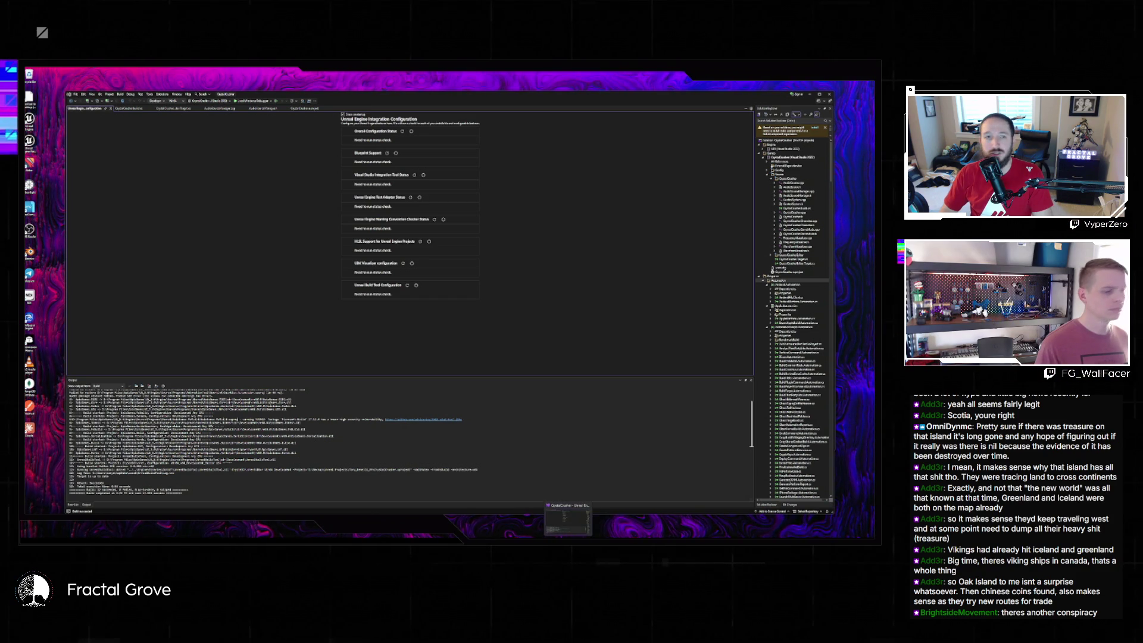
key("ctrl+shift+b")
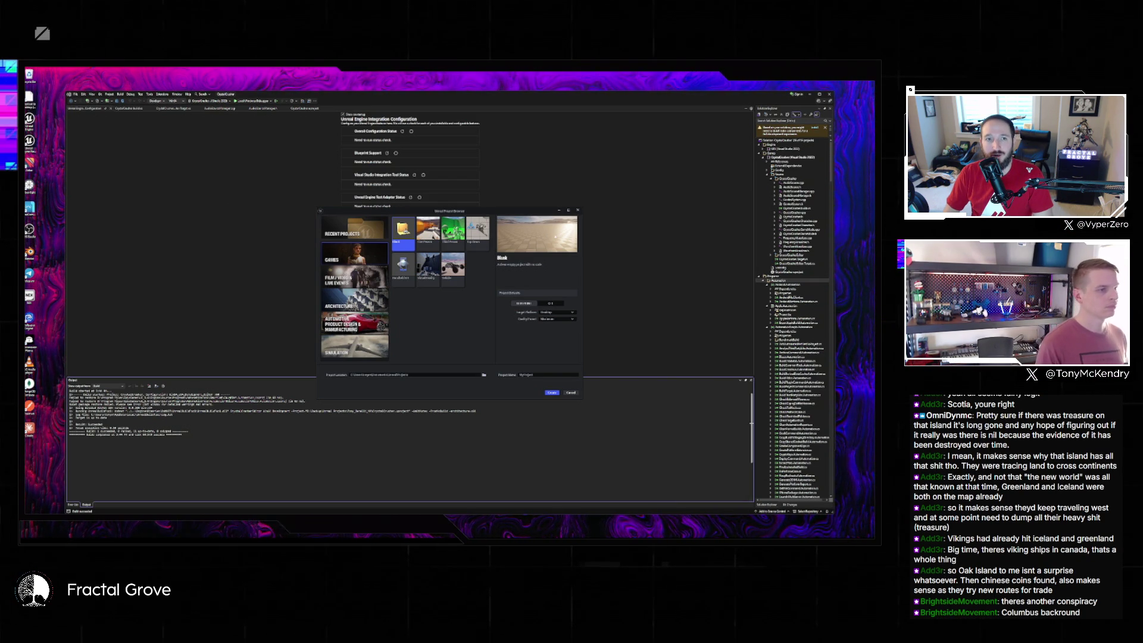
left_click_drag(534, 214, 458, 195)
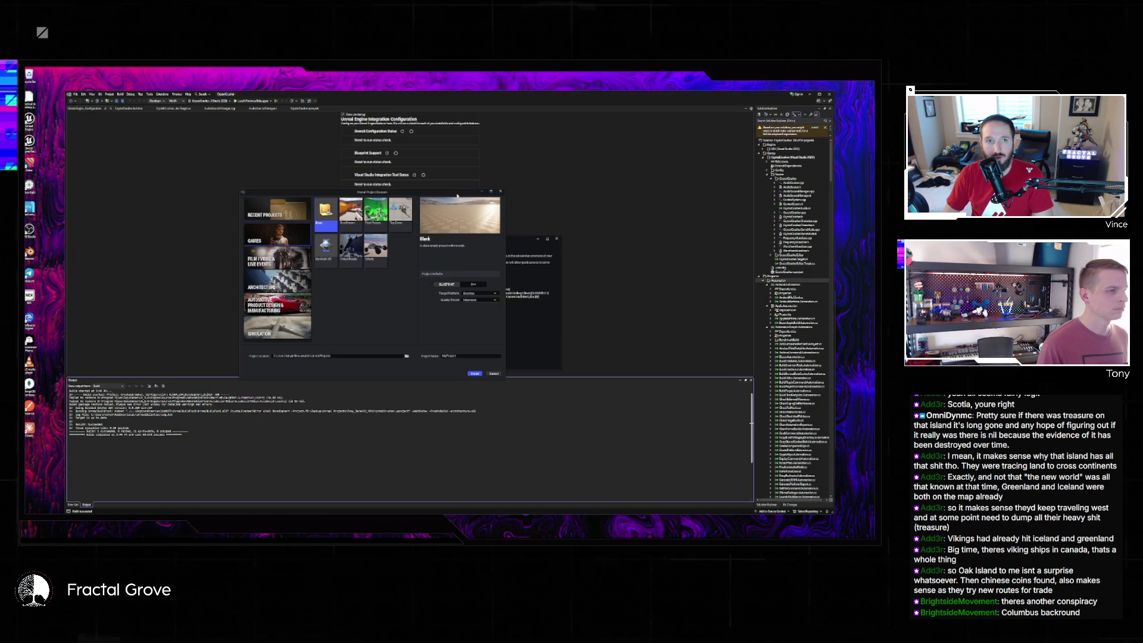
left_click(502, 192)
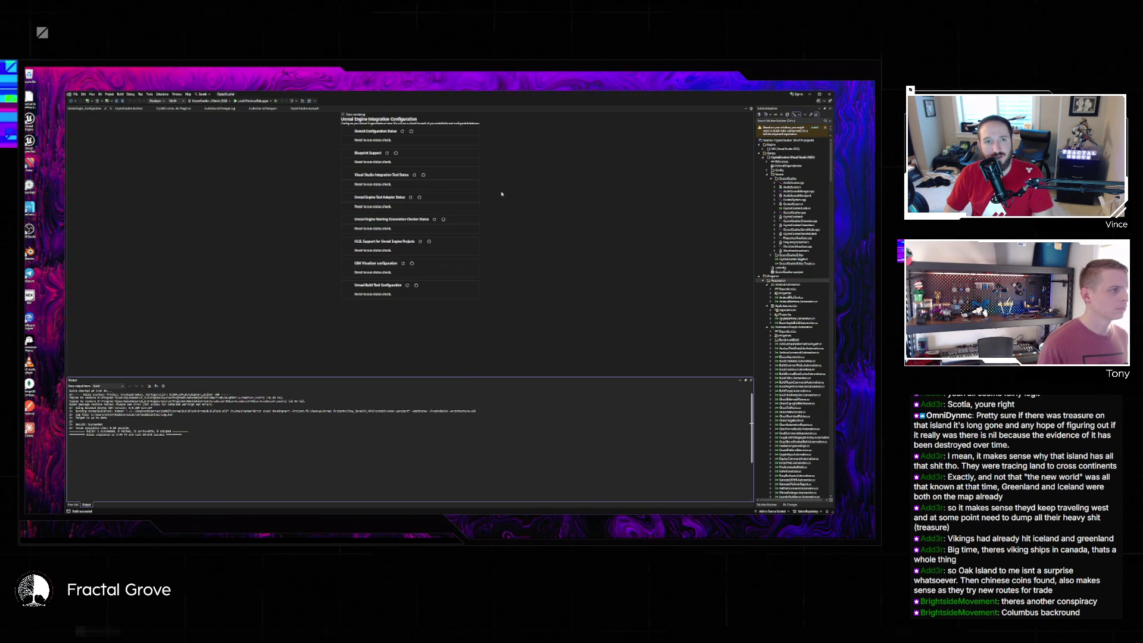
- Close the Property Pages with OK and launch the project under the Local Windows Debugger
left_click(225, 102)
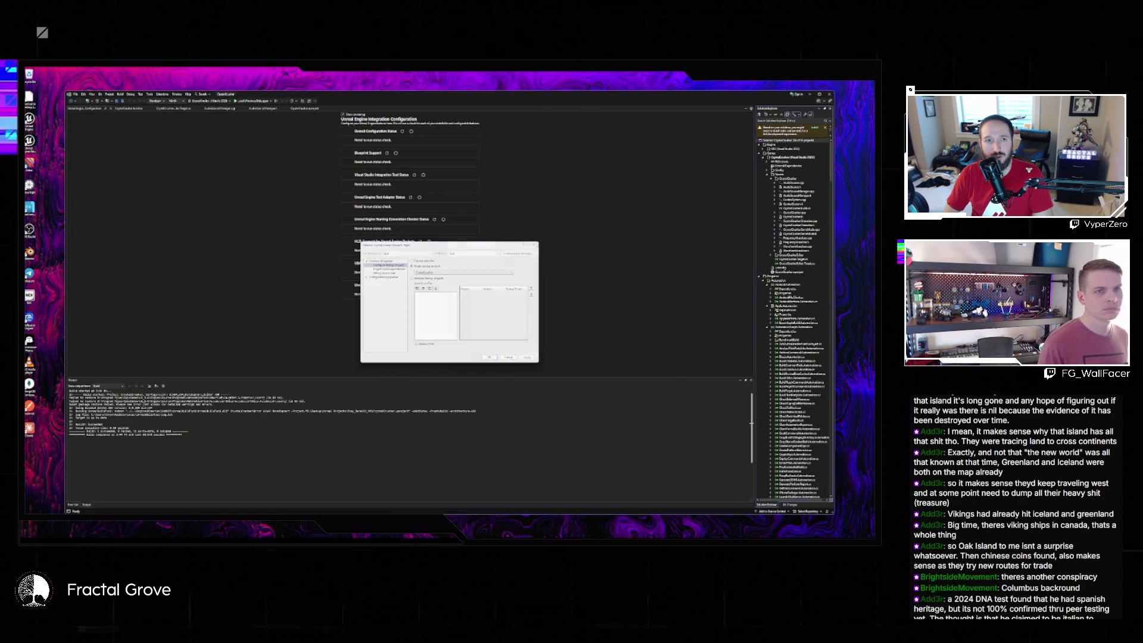
left_click(534, 245)
left_click(258, 103)
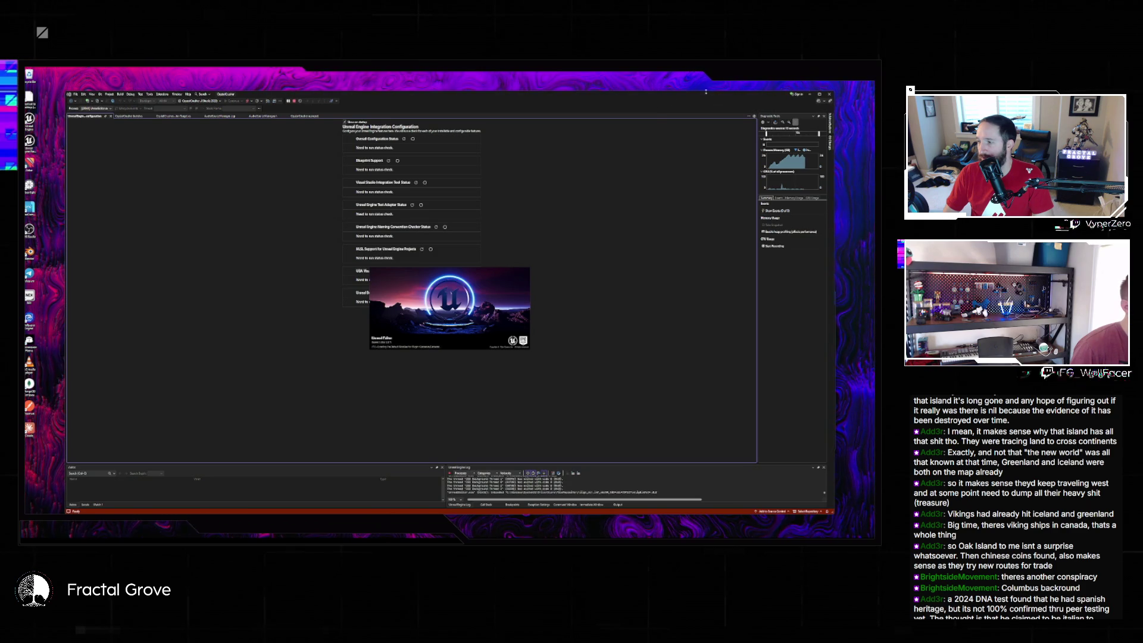
- Stop the debug session so the Unreal Editor splash closes mid-load
left_click(221, 101)
left_click(199, 125)
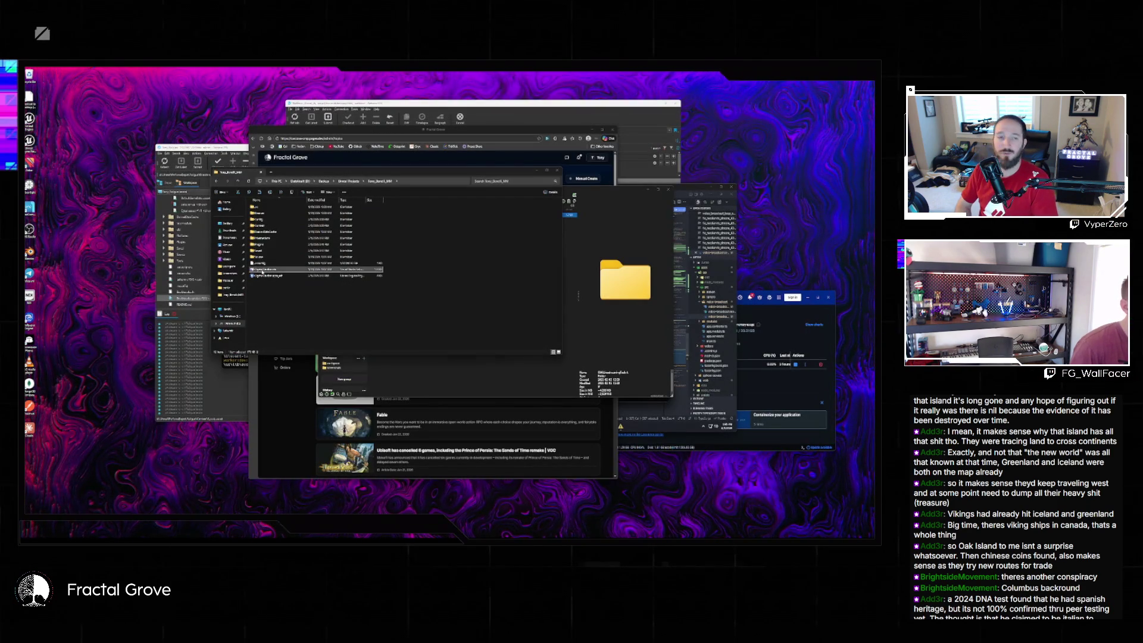
- Switch the .uproject's Unreal Engine version, then open the project's .sln in Visual Studio
right_click(262, 271)
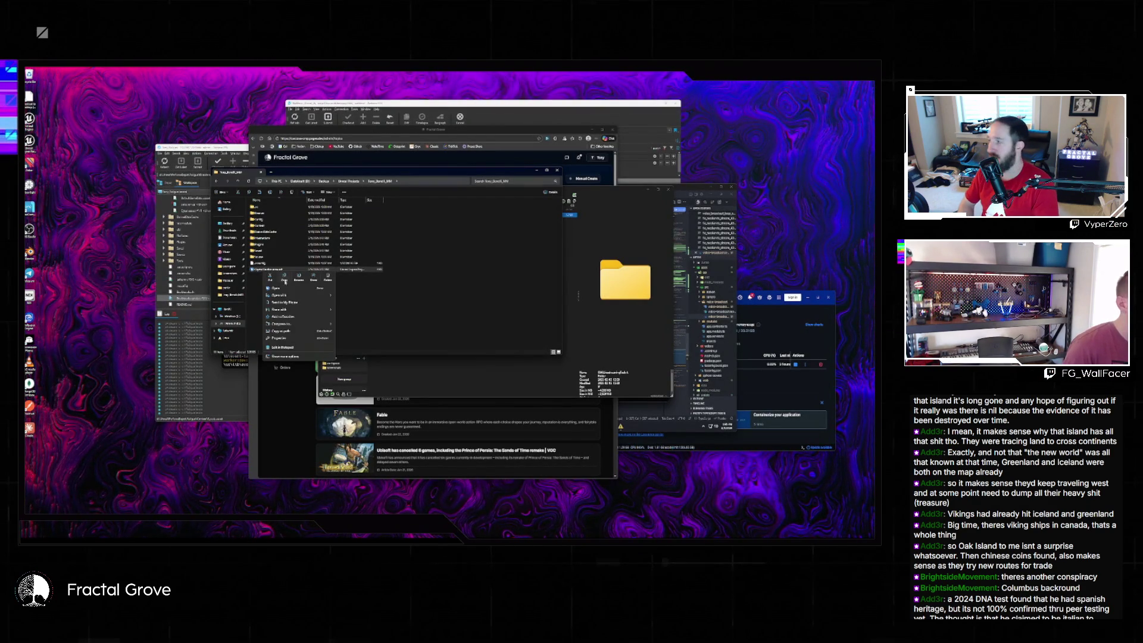
left_click(264, 270)
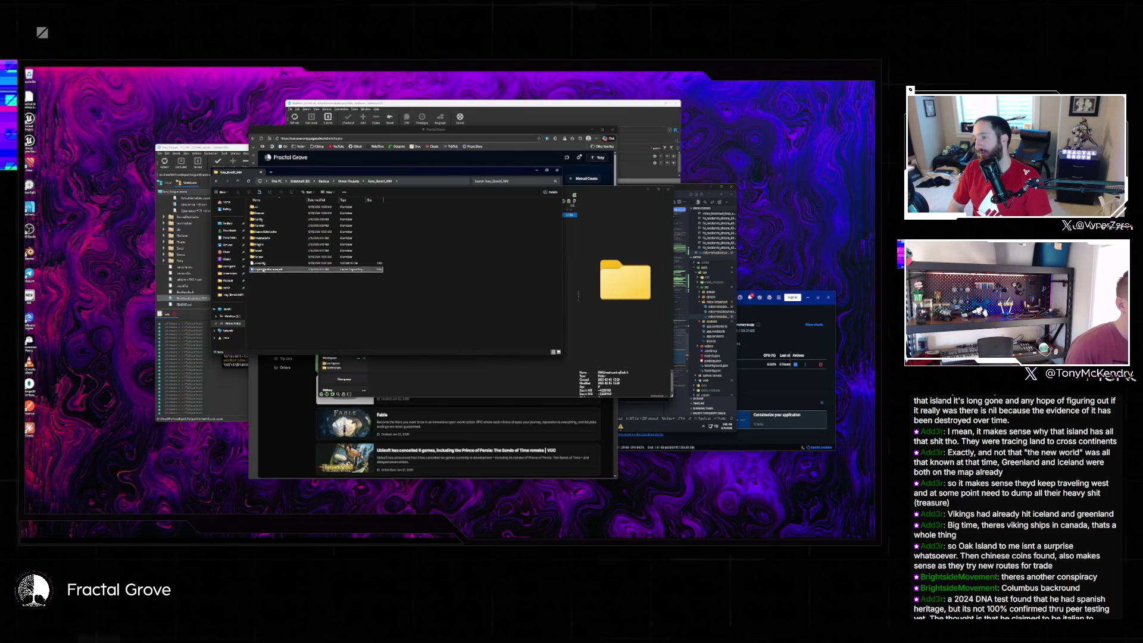
right_click(264, 270)
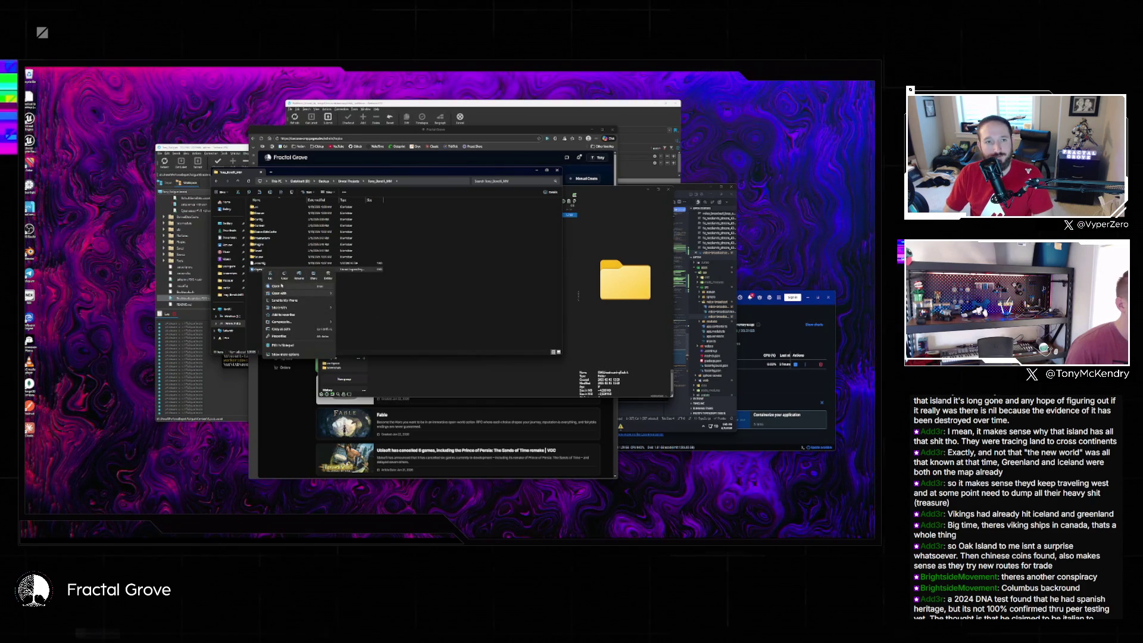
left_click(288, 353)
left_click(287, 287)
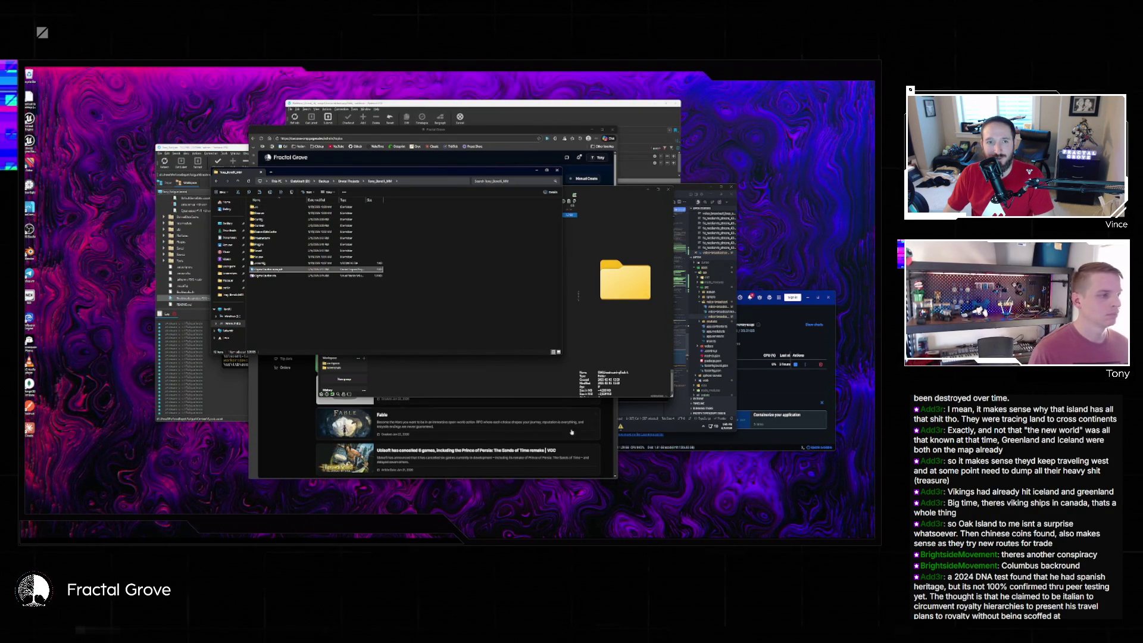
double_click(268, 276)
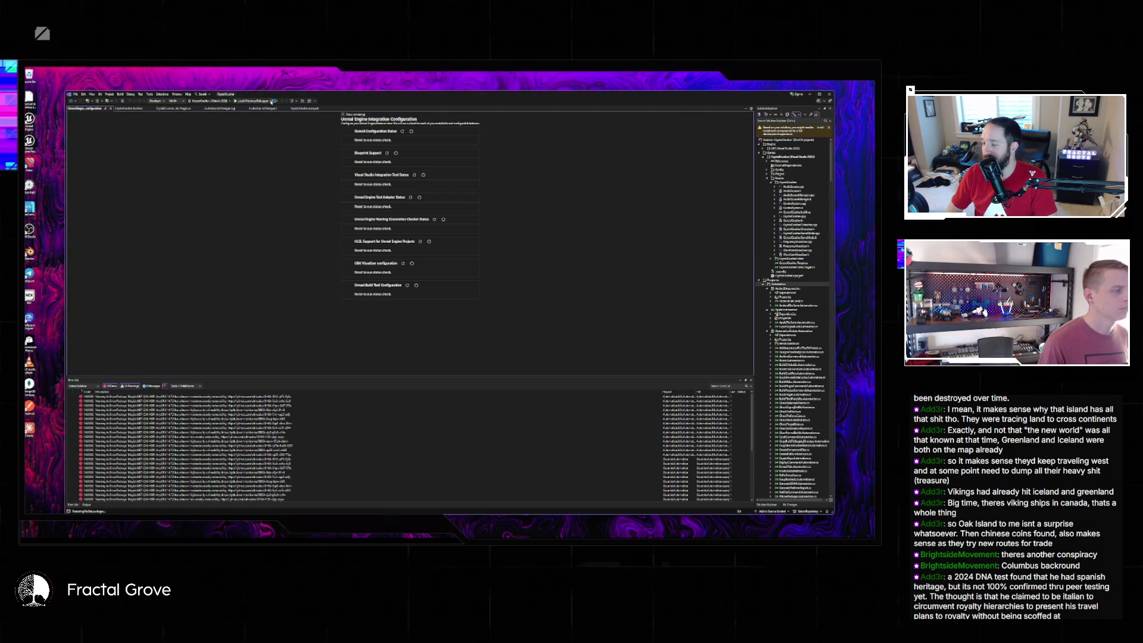
- Run UnrealBuildTool as the debug target, close its console, and view the Build.cs file
left_click(273, 102)
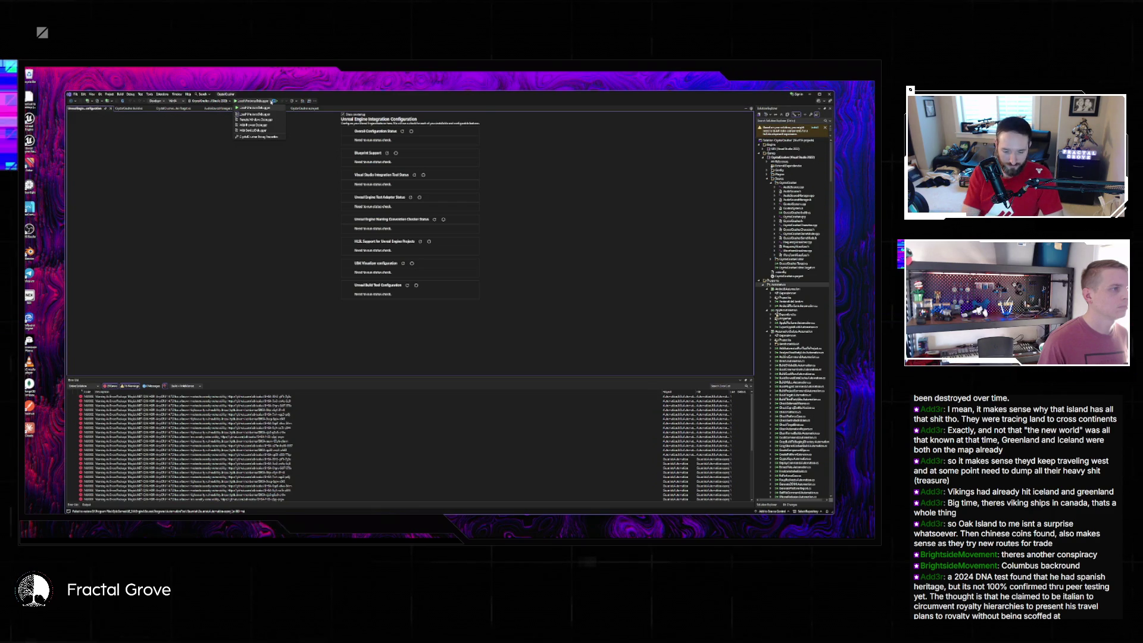
left_click(256, 108)
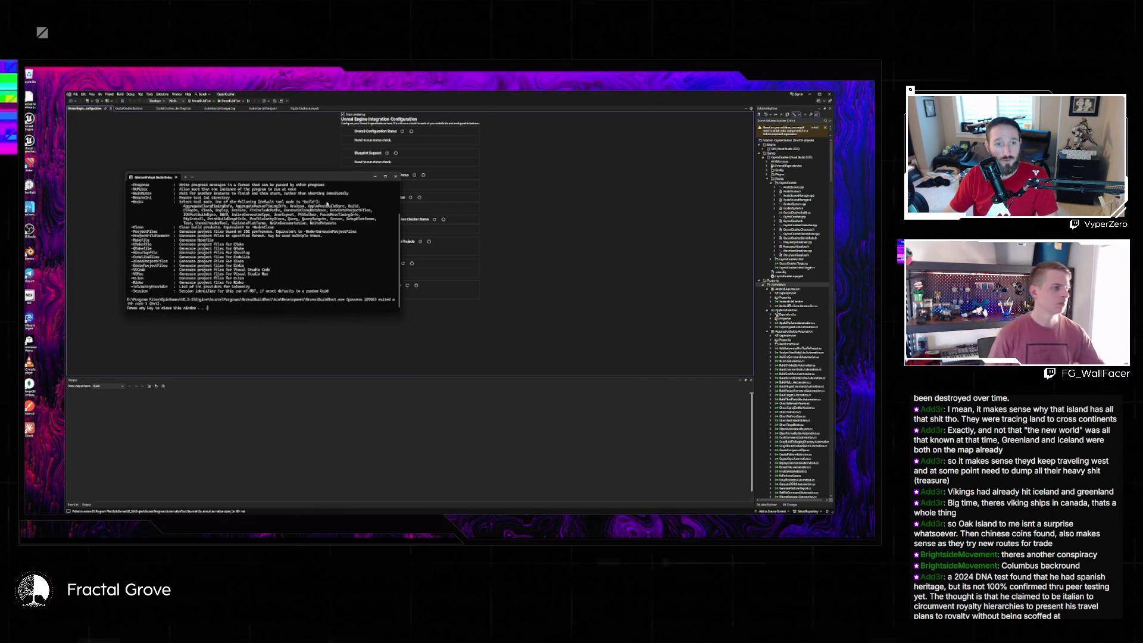
key("Return")
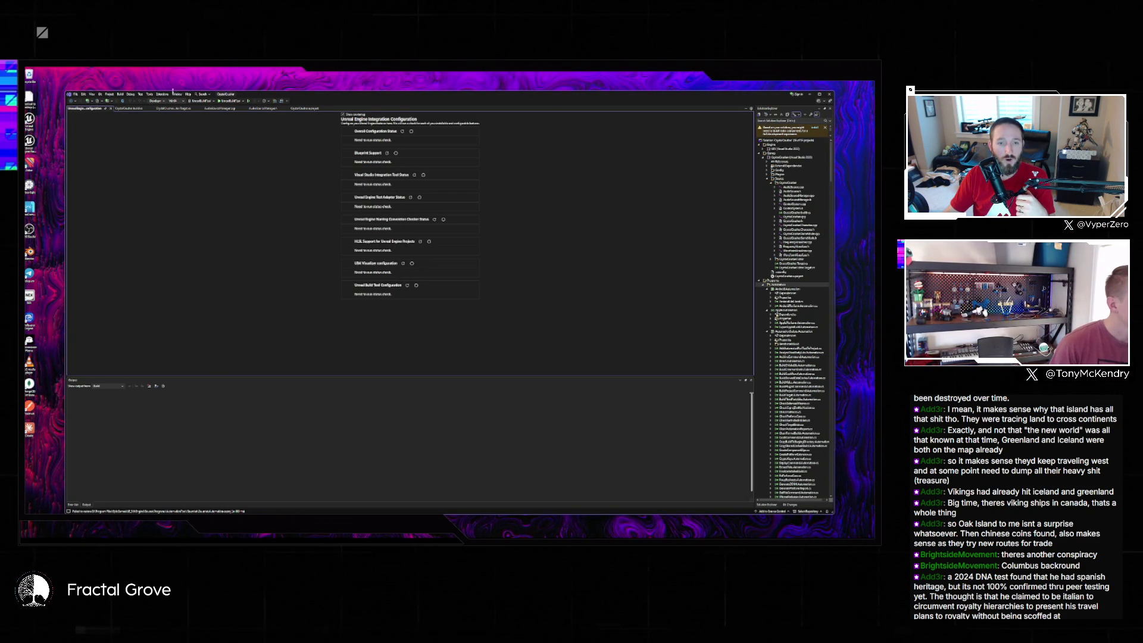
left_click(133, 109)
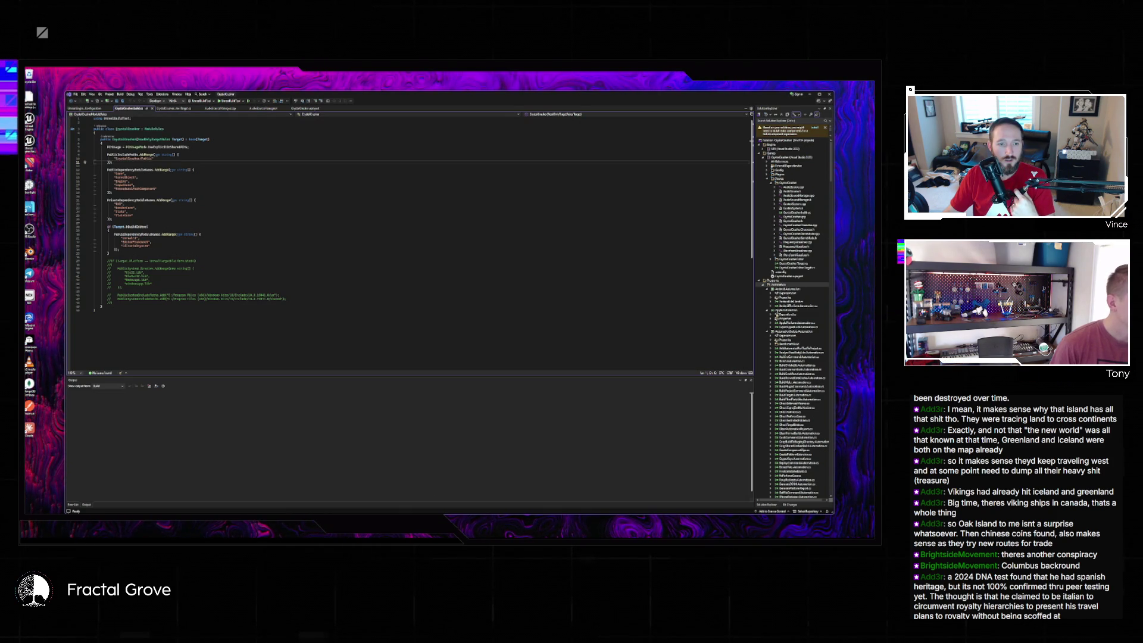
- In Directory Opus, browse from the drives list through Desktop into Unreal Projects
key("super+e")
key("Return")
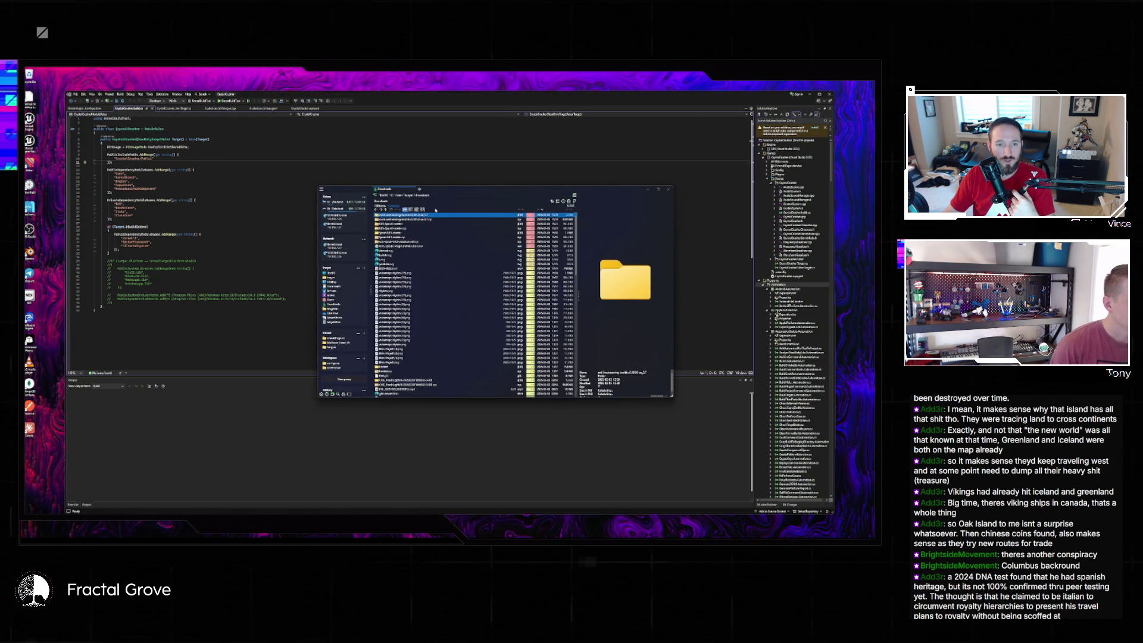
double_click(377, 273)
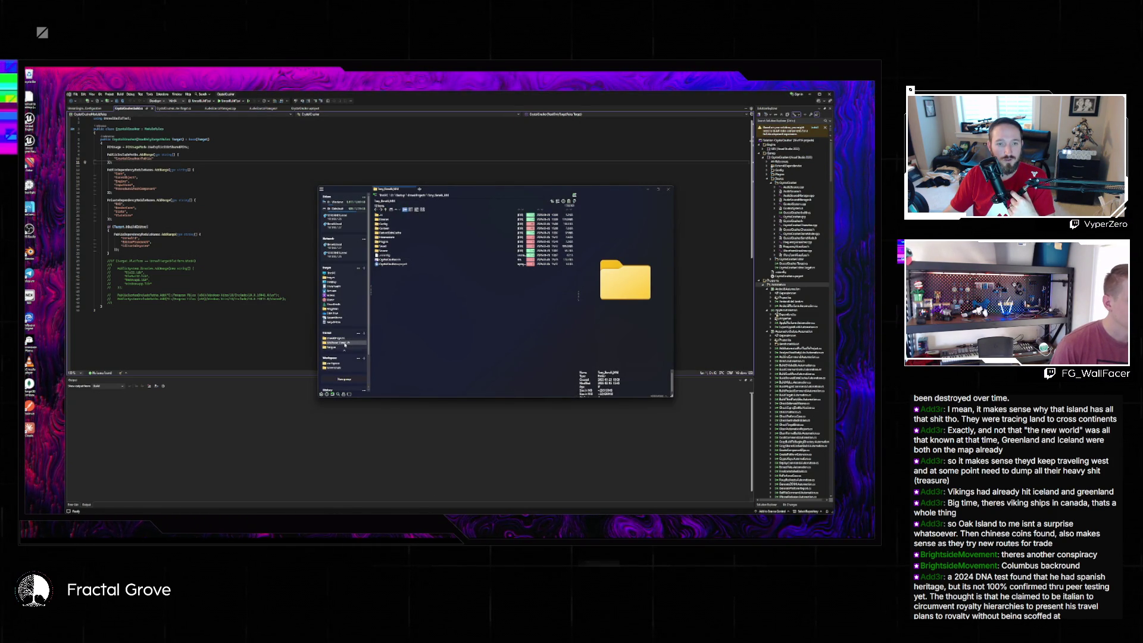
left_click(344, 217)
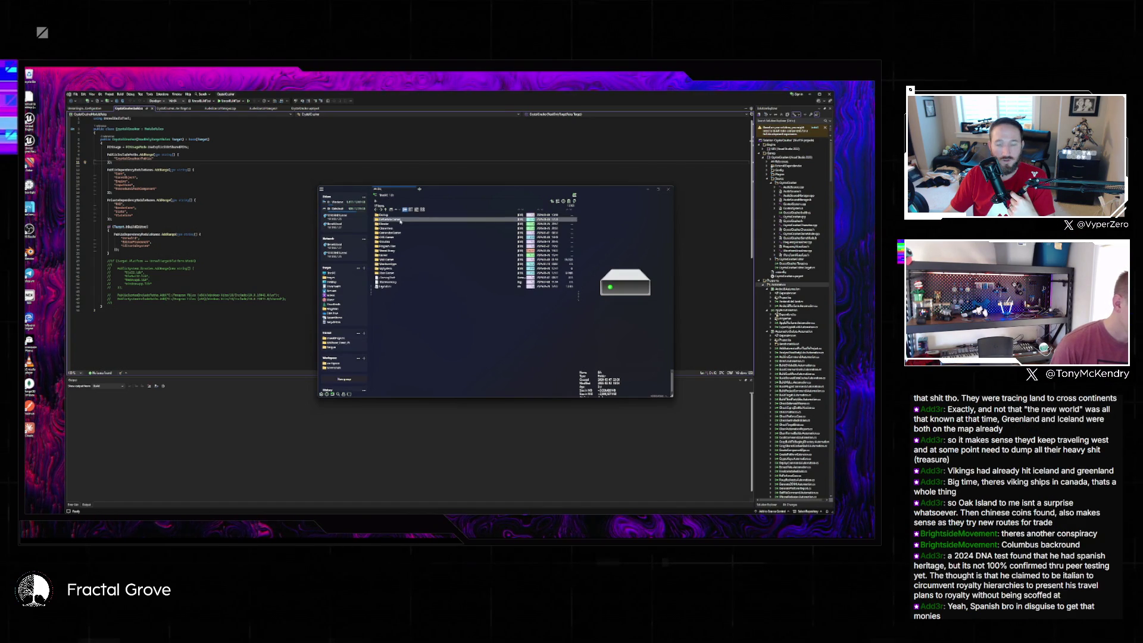
double_click(386, 225)
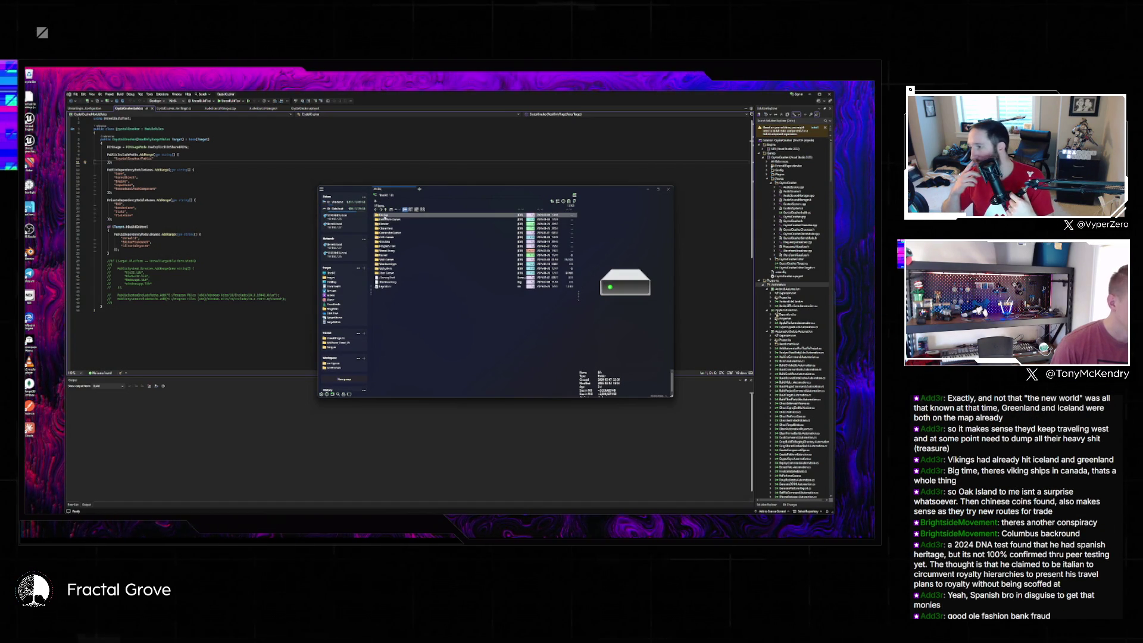
double_click(385, 216)
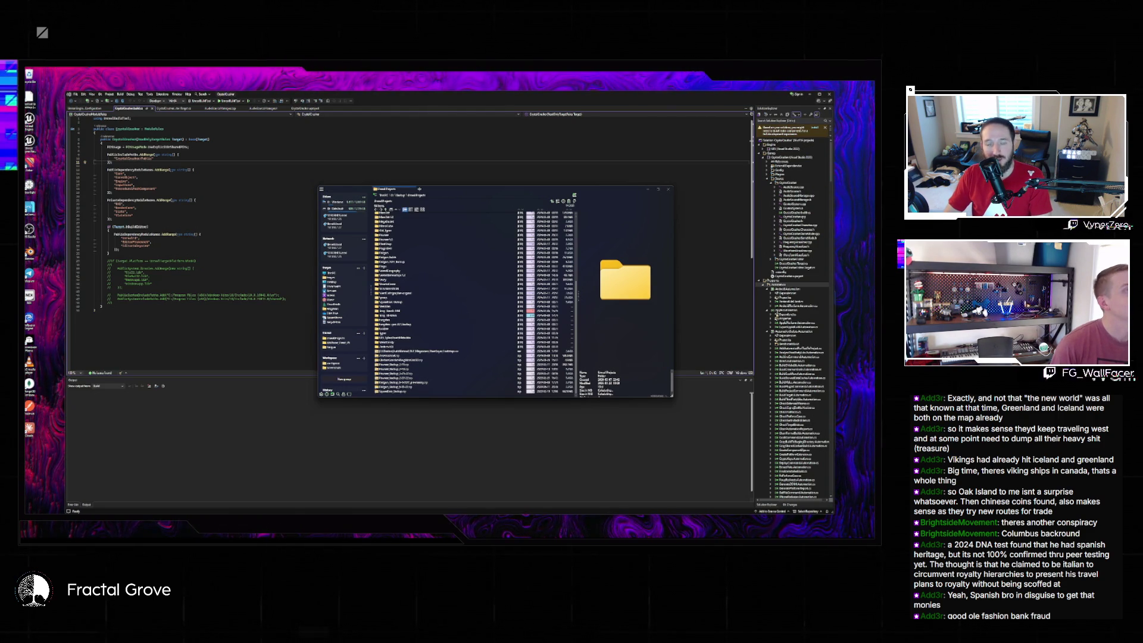
key("super+d")
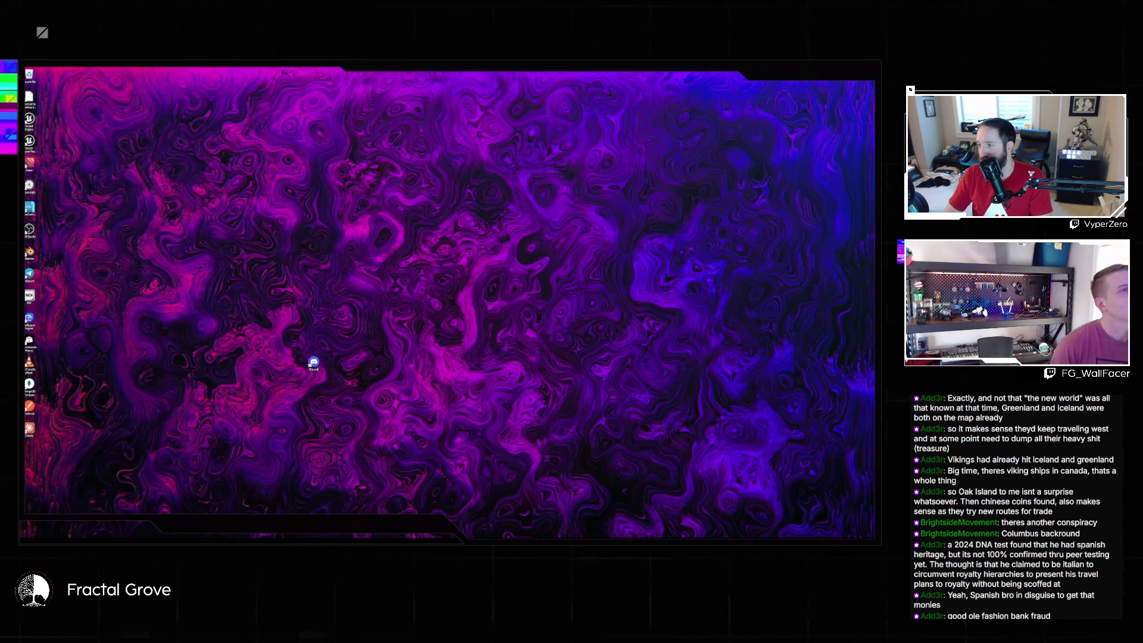
key("super+d")
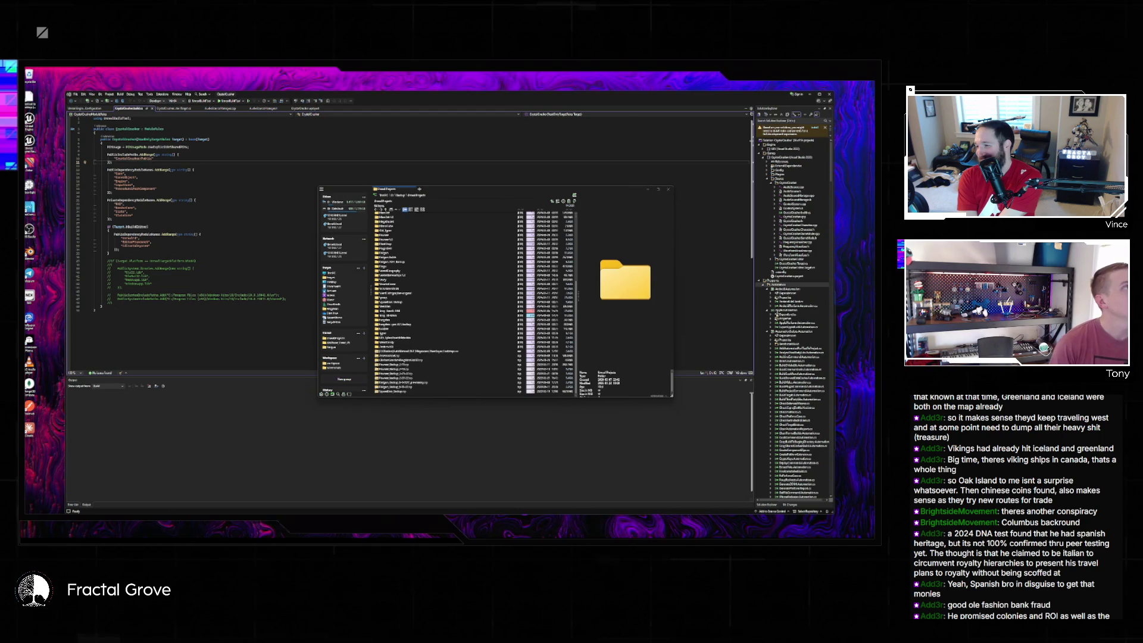
- Open the project's folder and select its Plugins folder
left_click(447, 249)
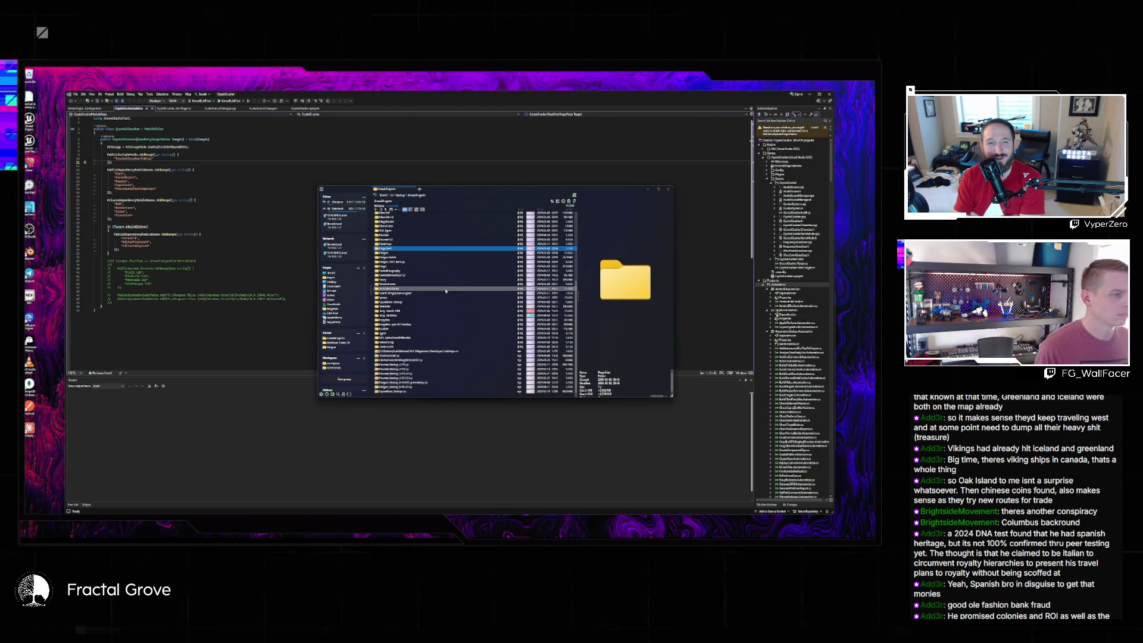
left_click(425, 315)
double_click(425, 315)
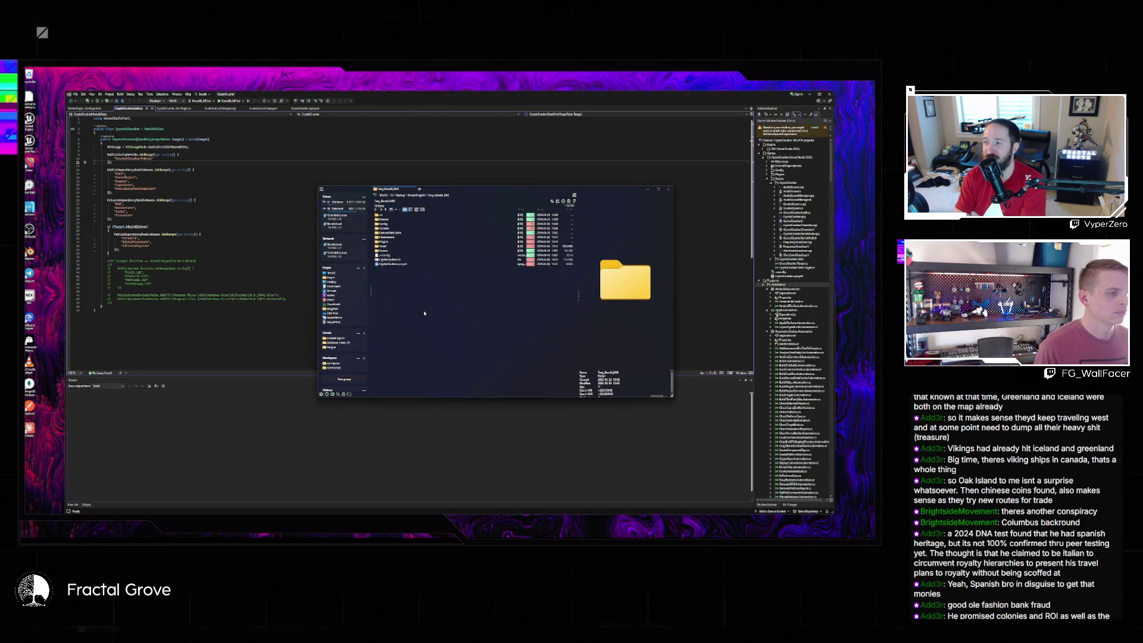
left_click(389, 243)
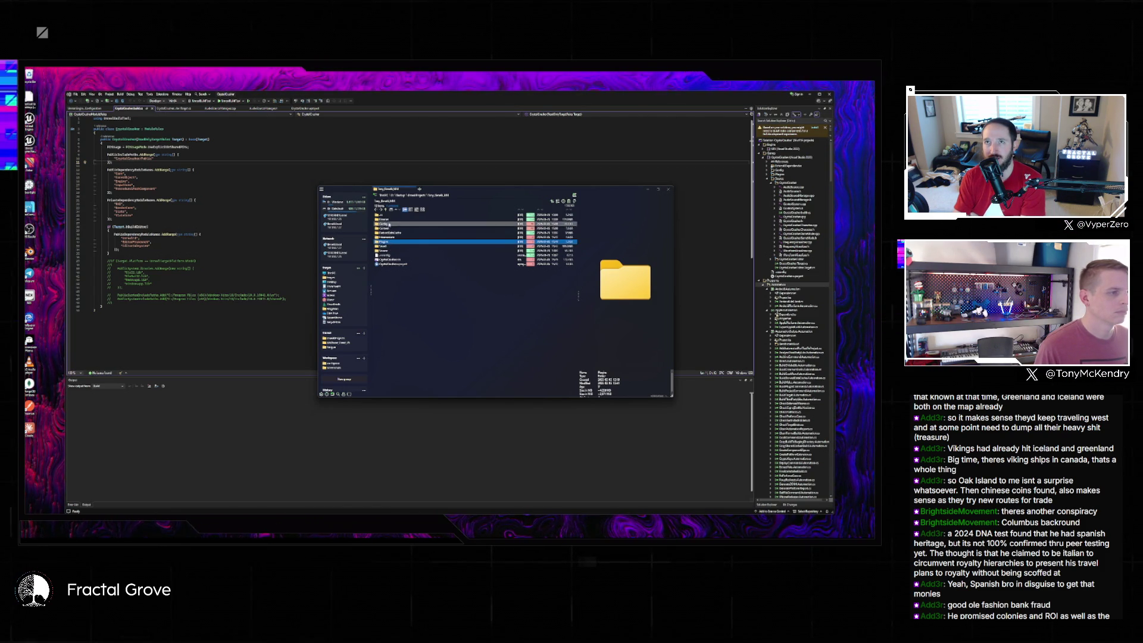
- Launch CrystalCruncher.uproject, answer Yes to the rebuild prompt, and dismiss the error and message dialogs
left_click(390, 264)
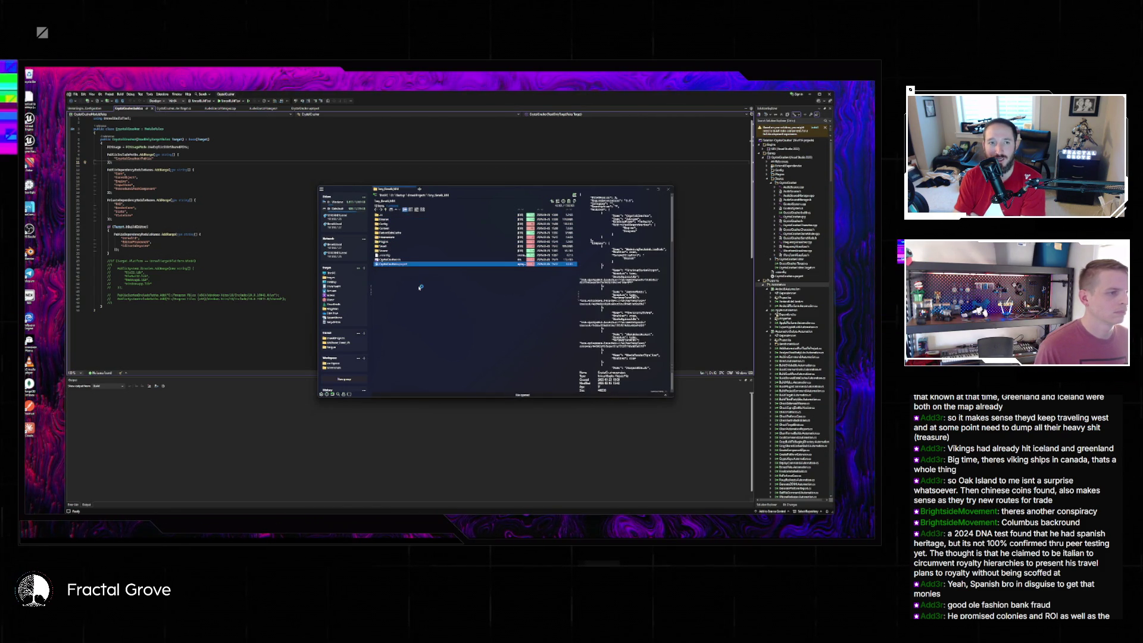
left_click(480, 317)
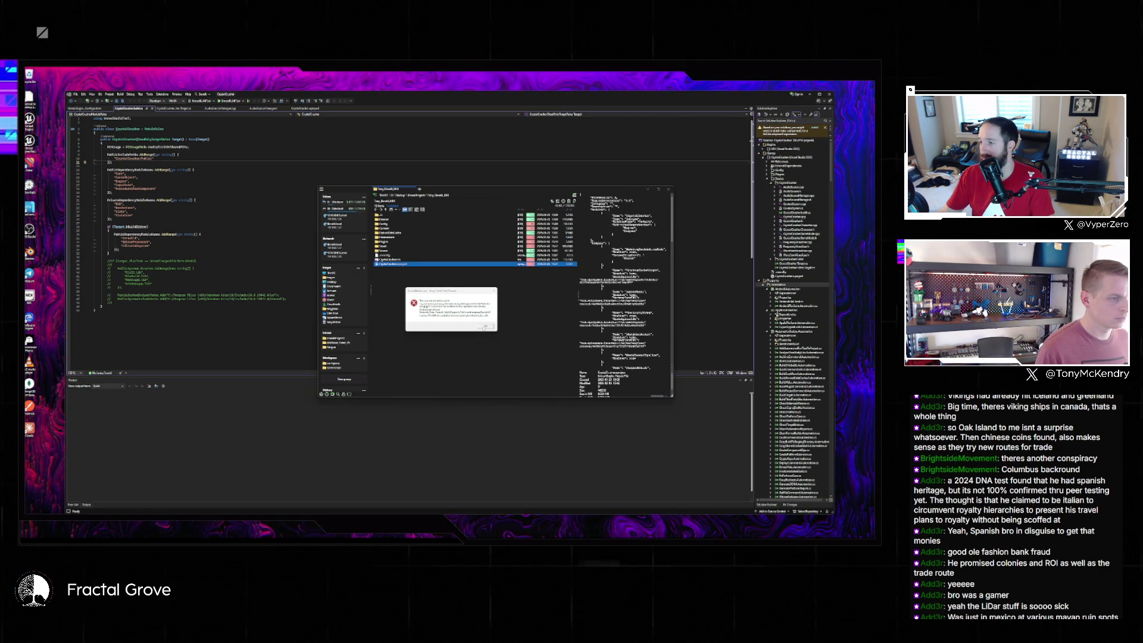
left_click(486, 326)
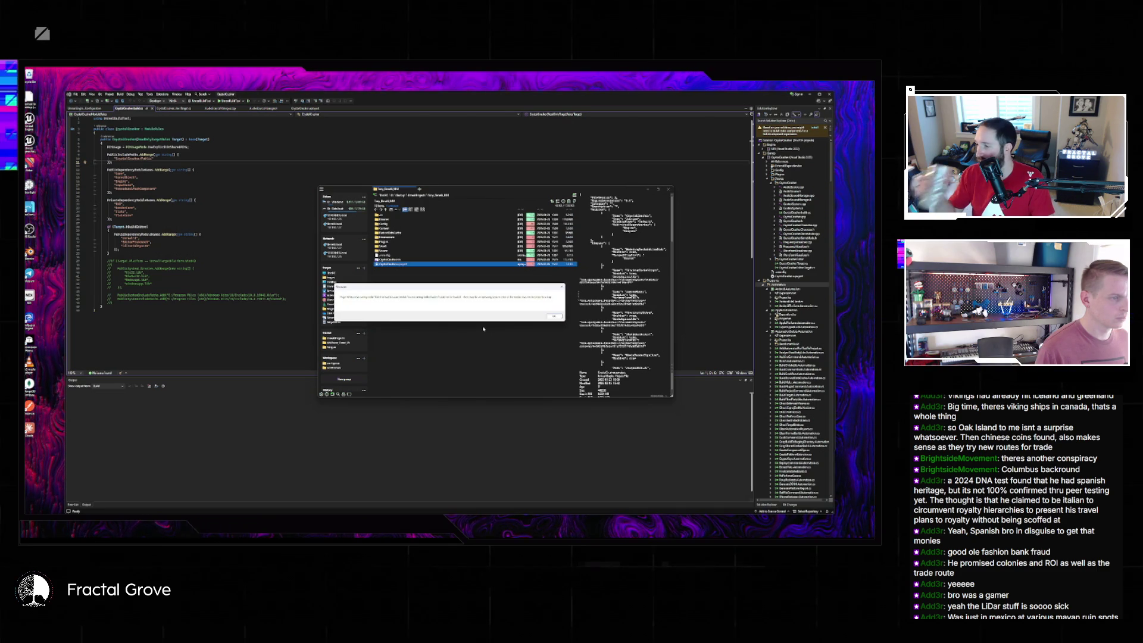
left_click(558, 317)
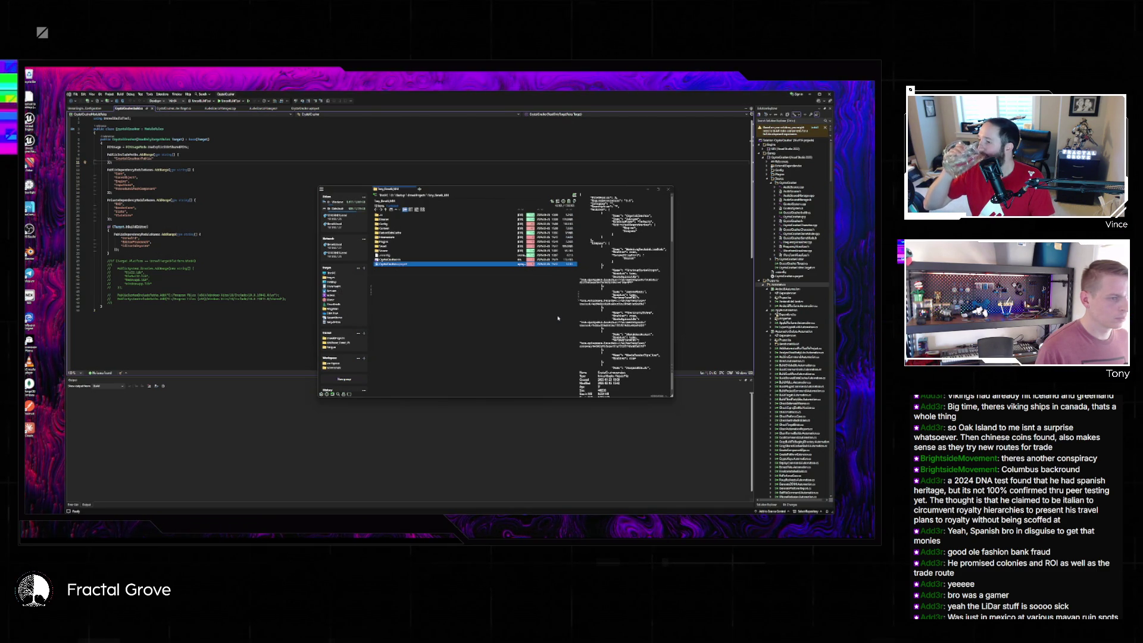
left_click(421, 276)
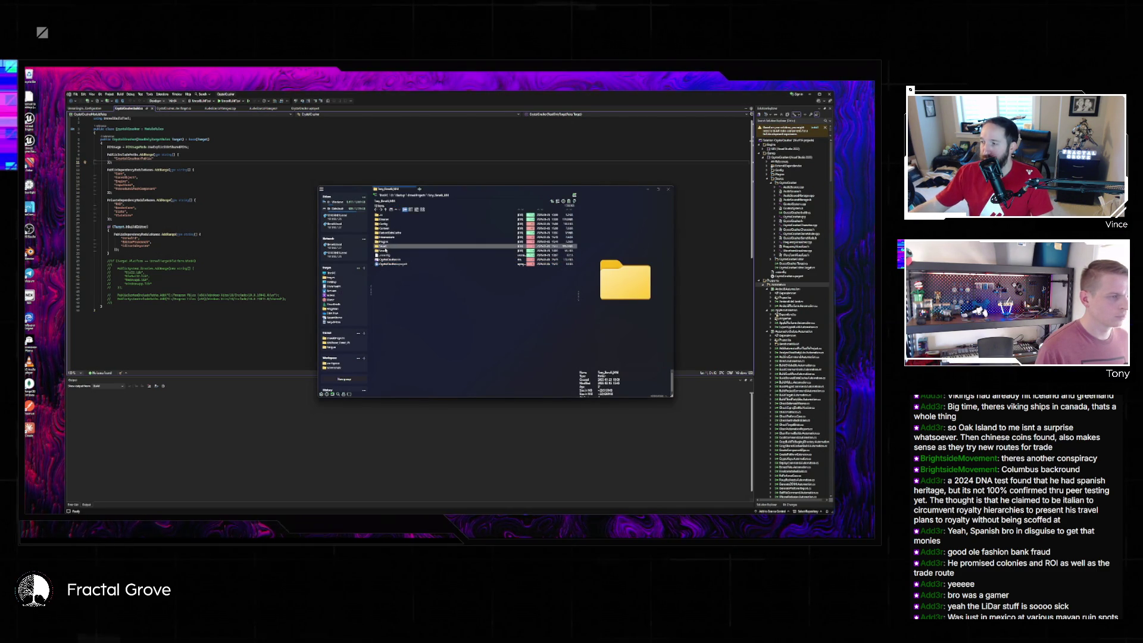
- Browse into the plugin folder under Plugins and preview its .gitignore and JSON descriptor
double_click(385, 242)
double_click(398, 215)
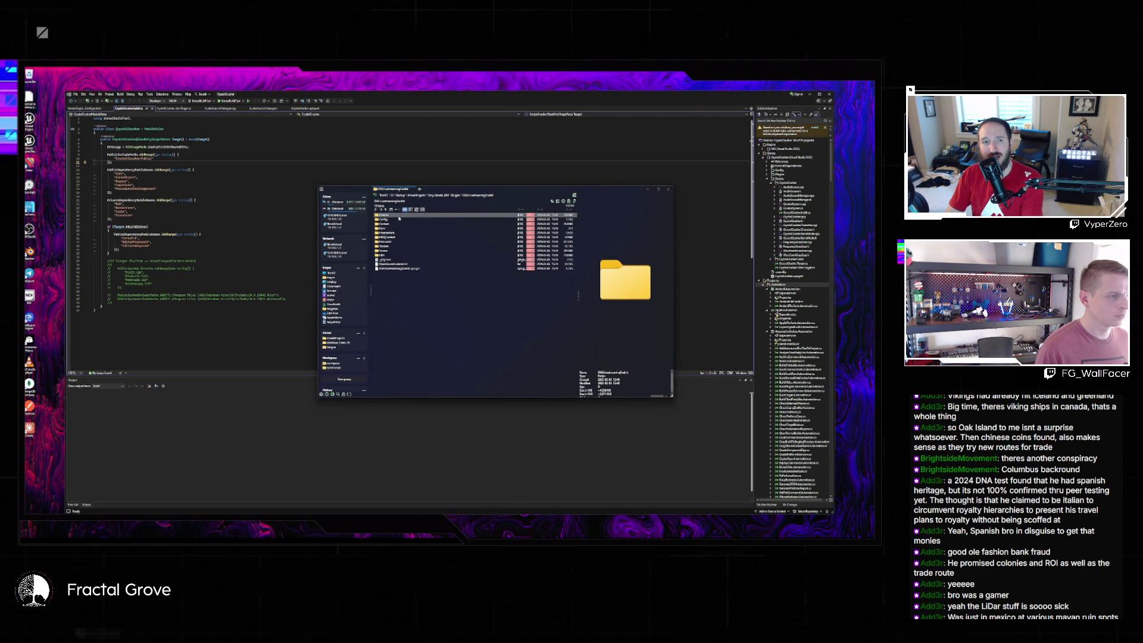
left_click(394, 260)
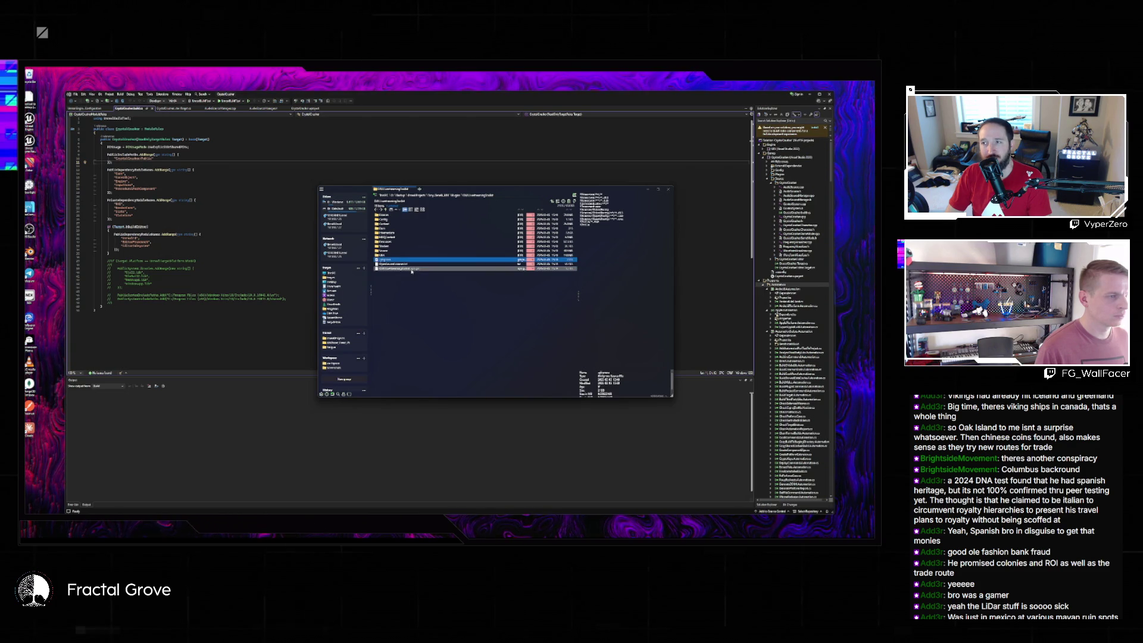
left_click(411, 269)
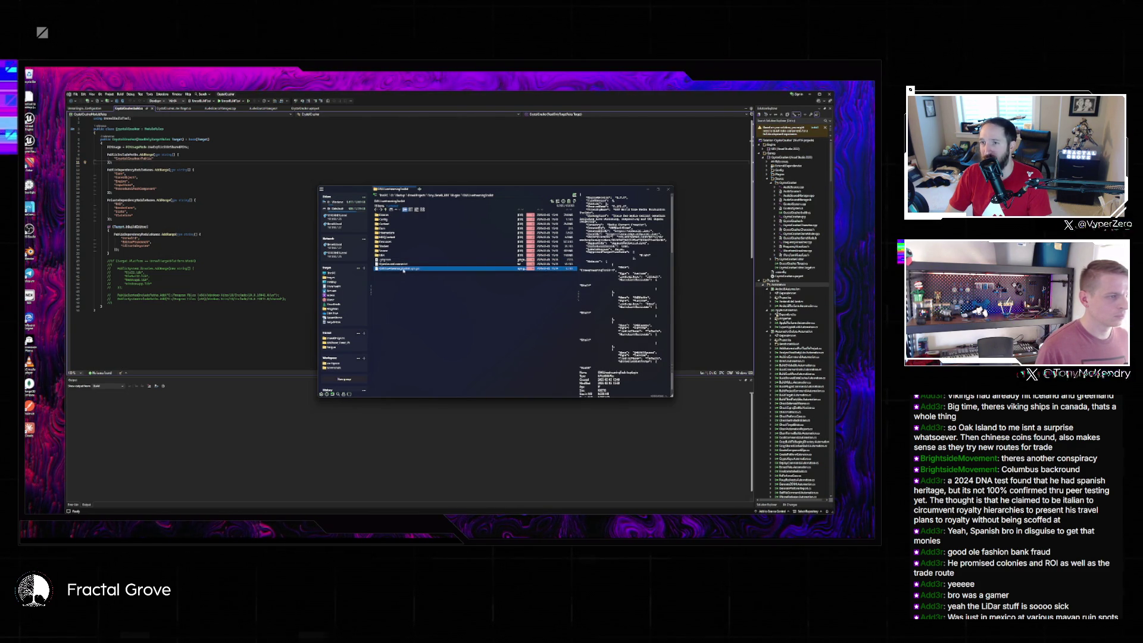
right_click(401, 270)
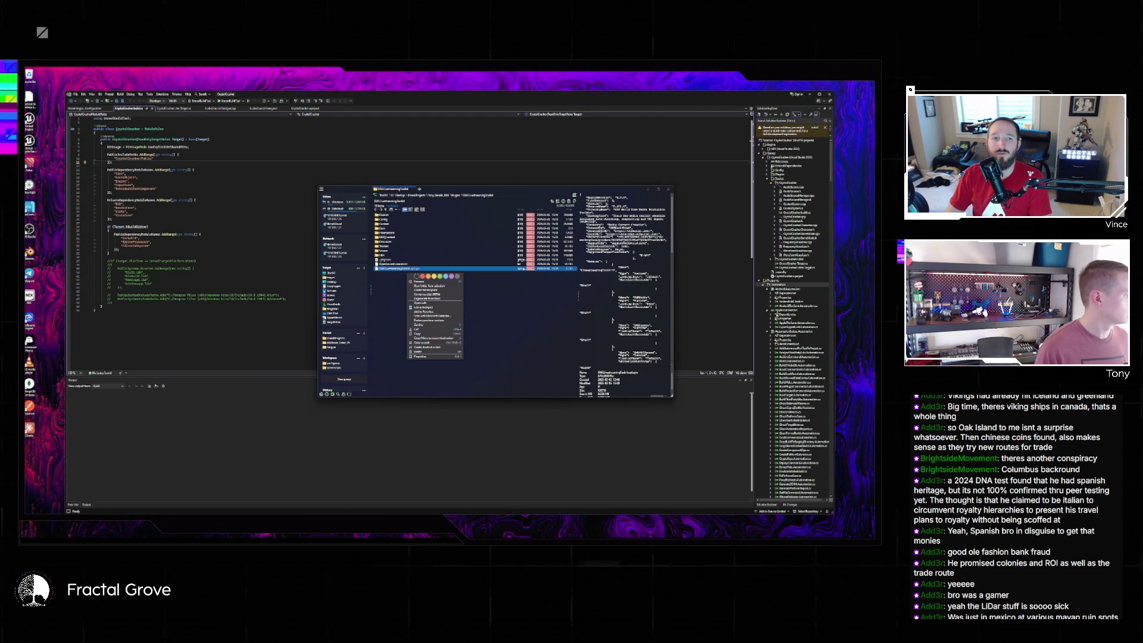
key("Escape")
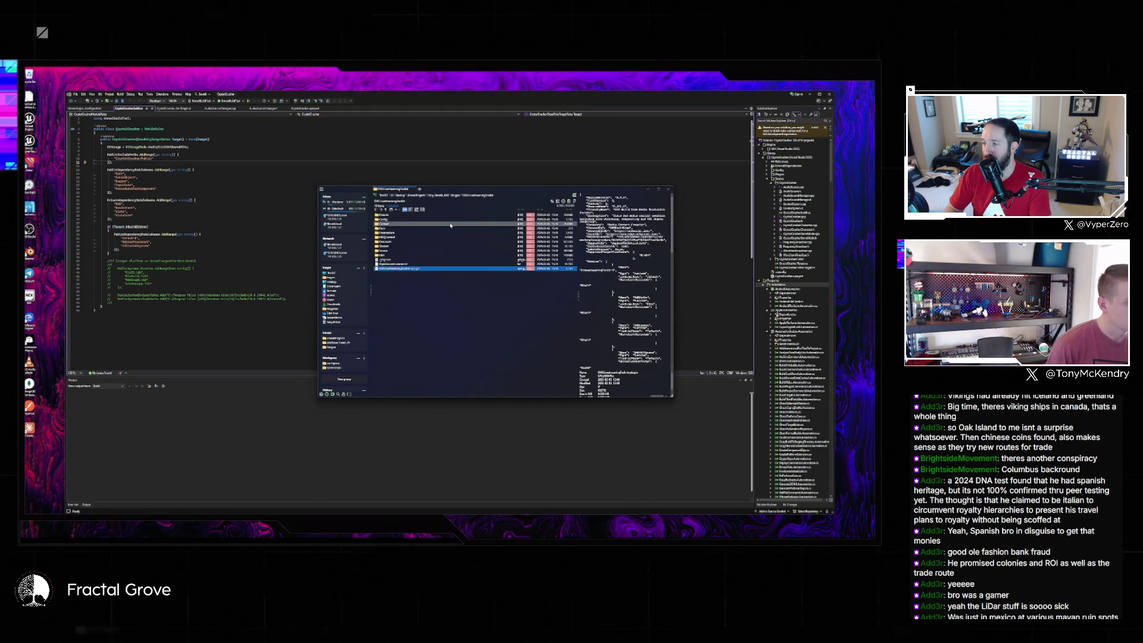
- Look inside the Binaries folder, then go back up to the project folder listing
double_click(419, 215)
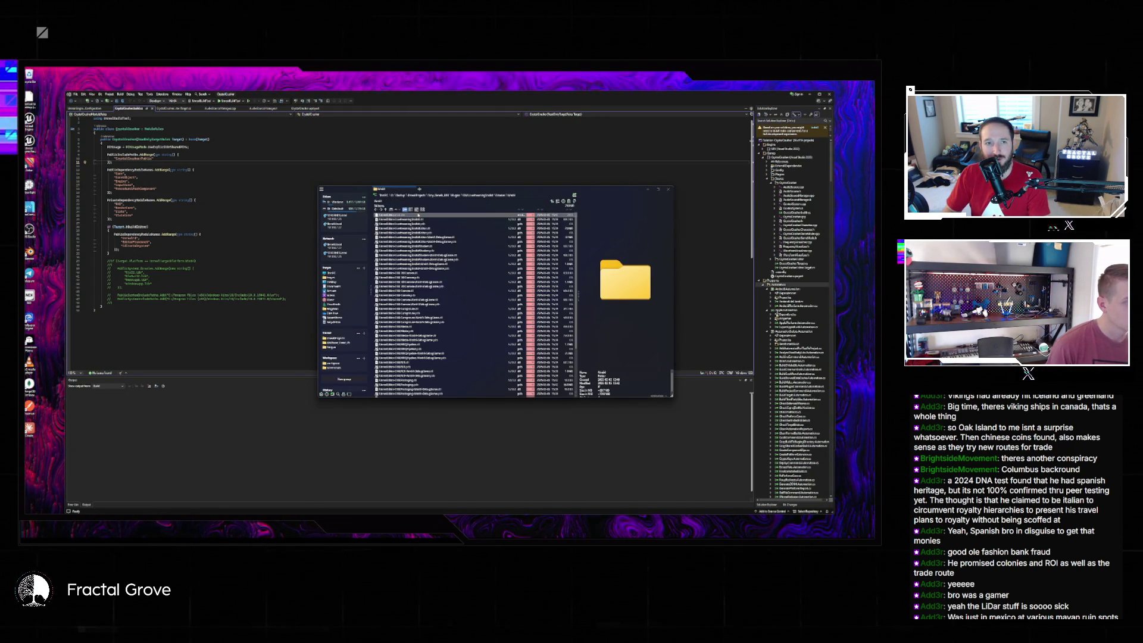
key("alt+Left")
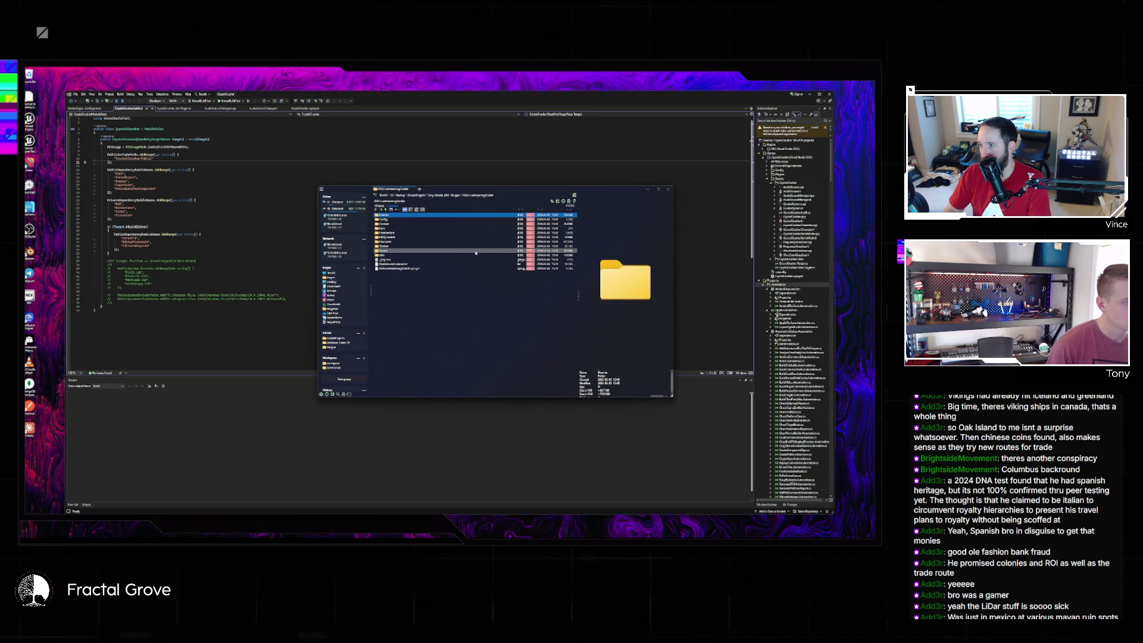
key("alt+Left")
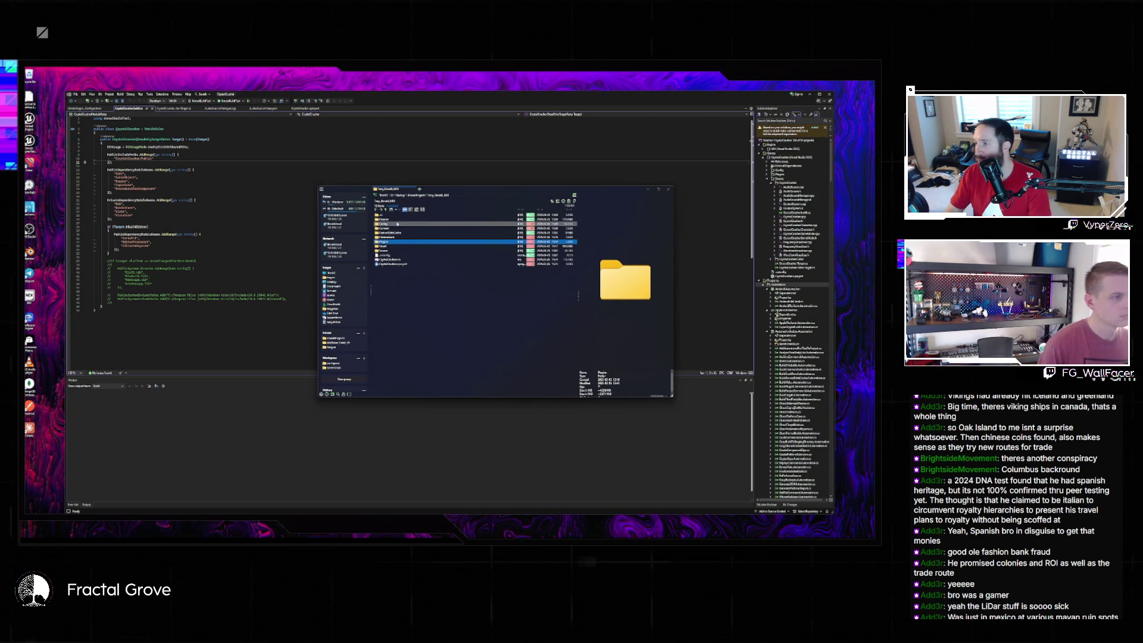
- Preview the project file's JSON, stepping between the Intermediate and DerivedDataCache folders
left_click(408, 237)
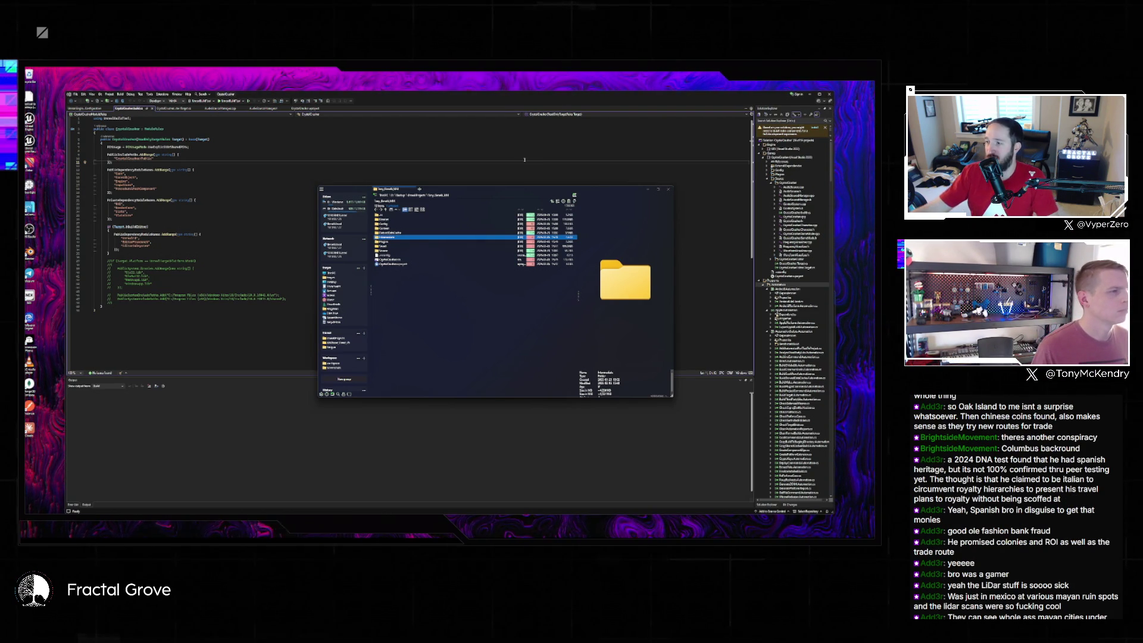
left_click(426, 260)
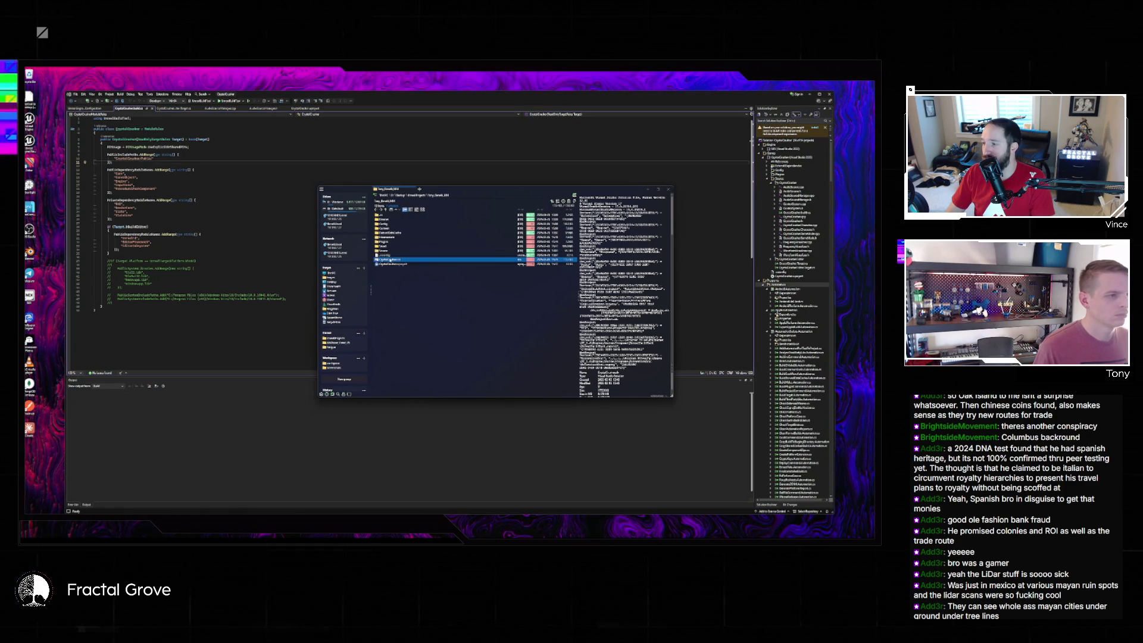
left_click(386, 238)
key("Down")
key("Down")
key("Down")
key("Up")
key("Up")
key("Up")
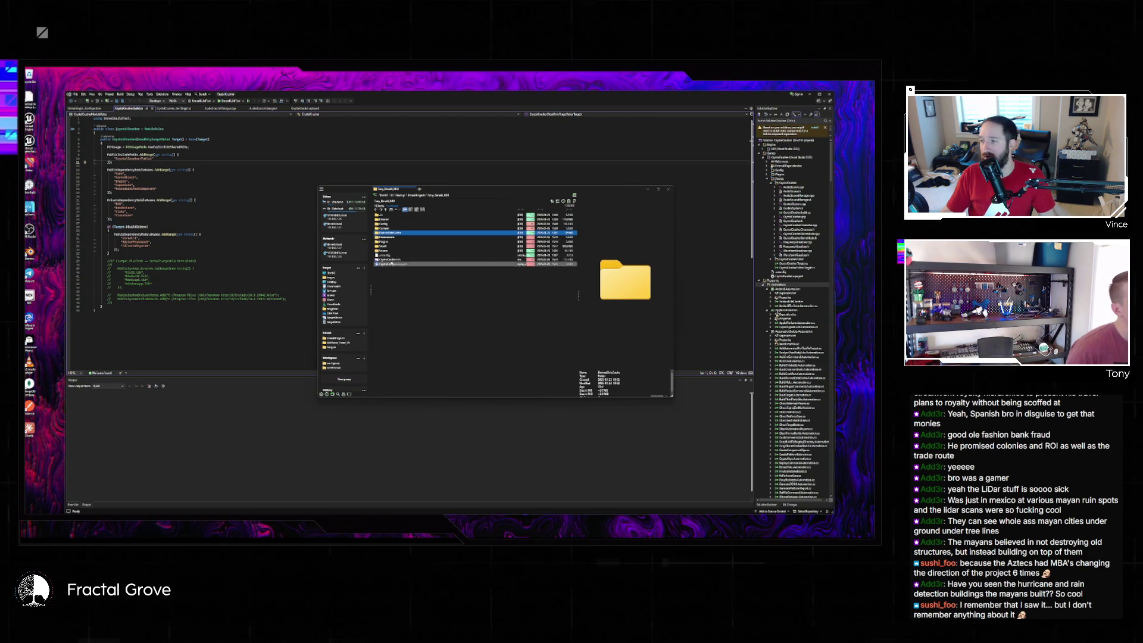
- Check the Plugins folder, then launch the .uproject and accept the rebuild prompt
double_click(385, 242)
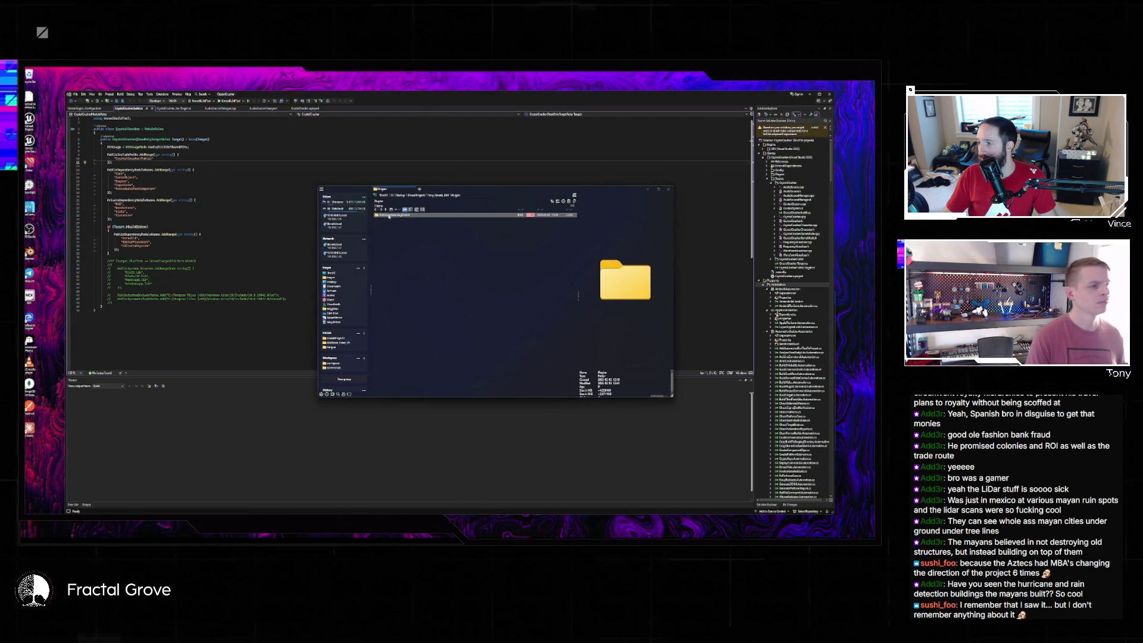
key("BackSpace")
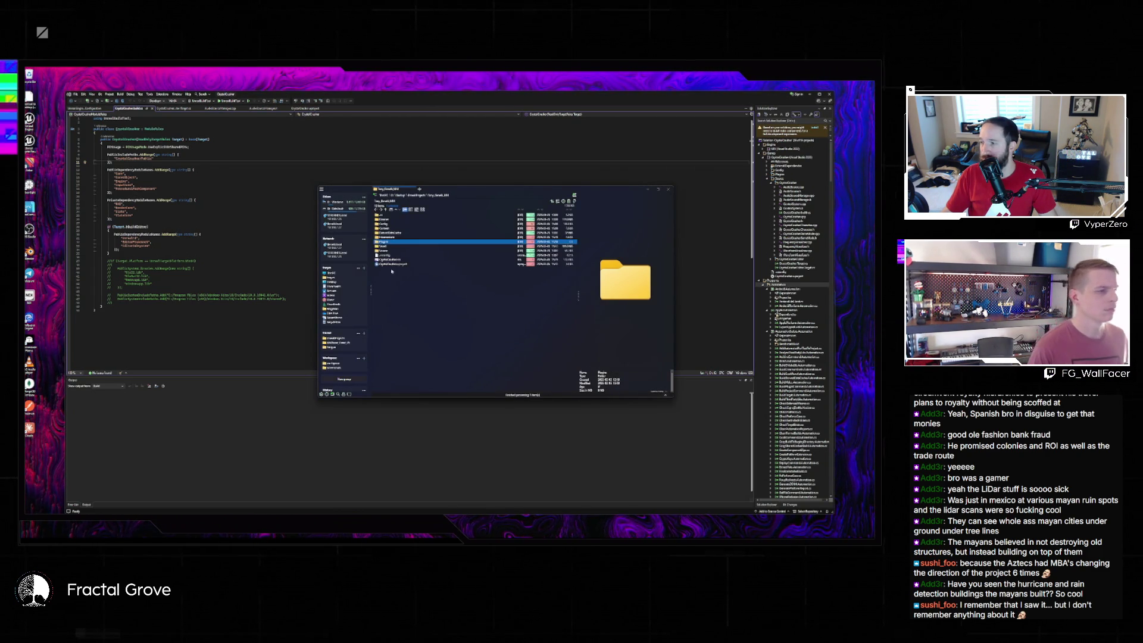
double_click(386, 263)
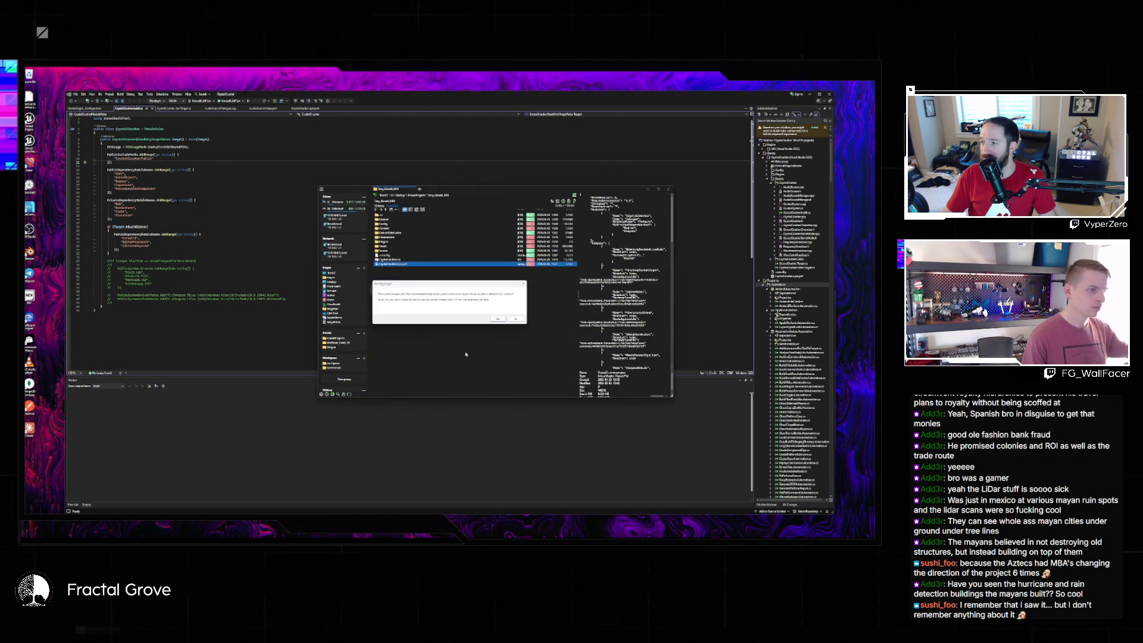
key("Return")
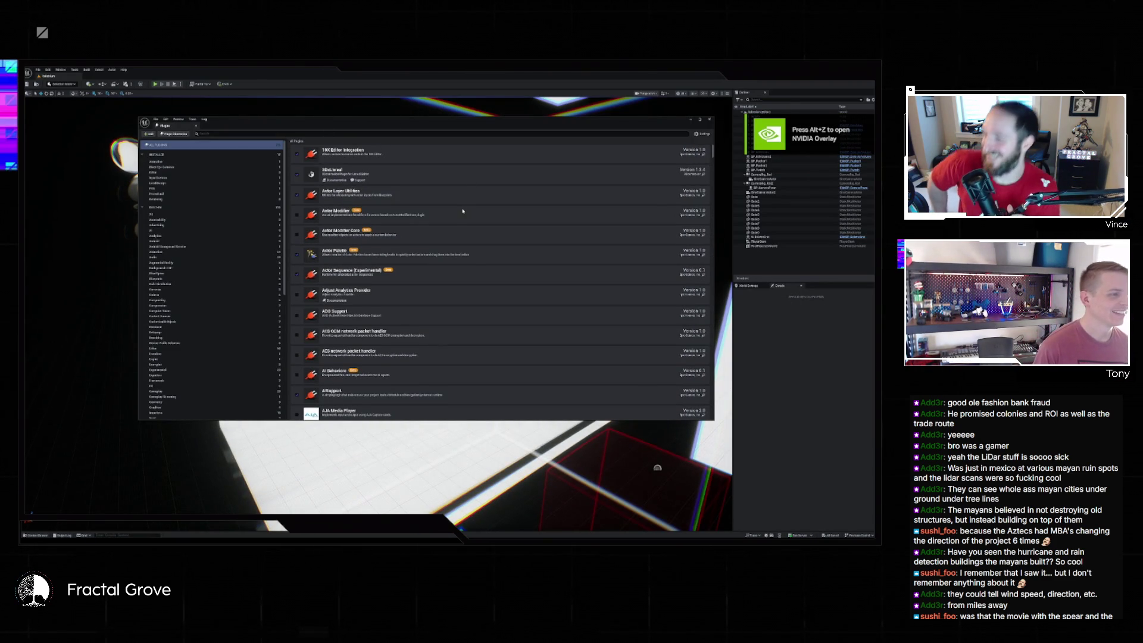
- Search the plugins for 'ndi', tick NDI Media, and confirm the warning
scroll(467, 200, "down", 2)
scroll(467, 200, "down", 7)
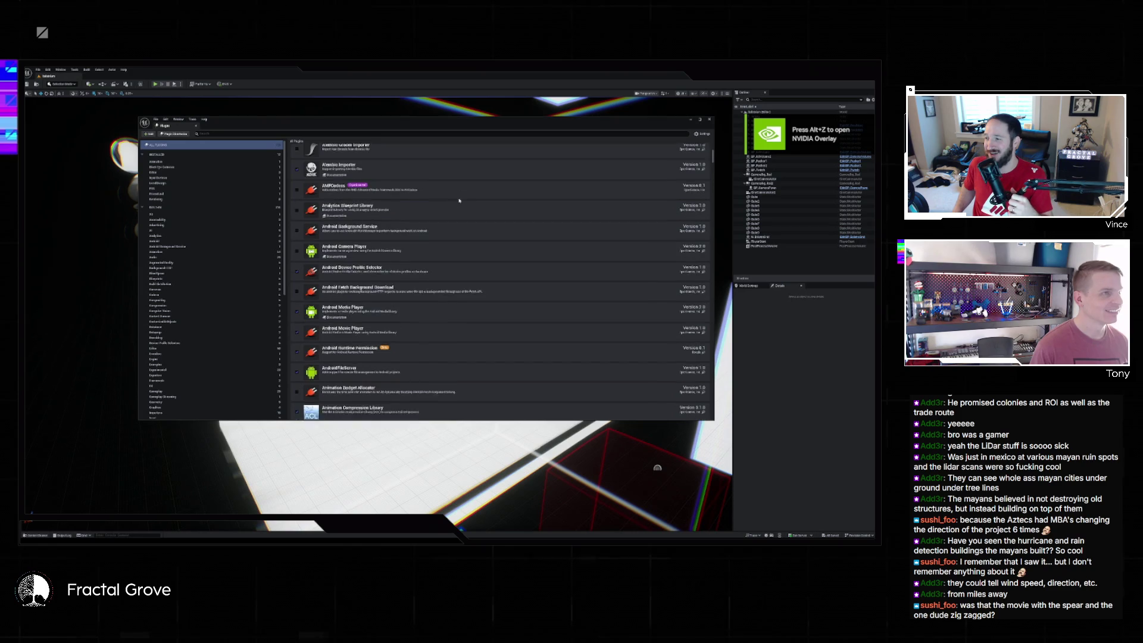
scroll(457, 199, "down", 2)
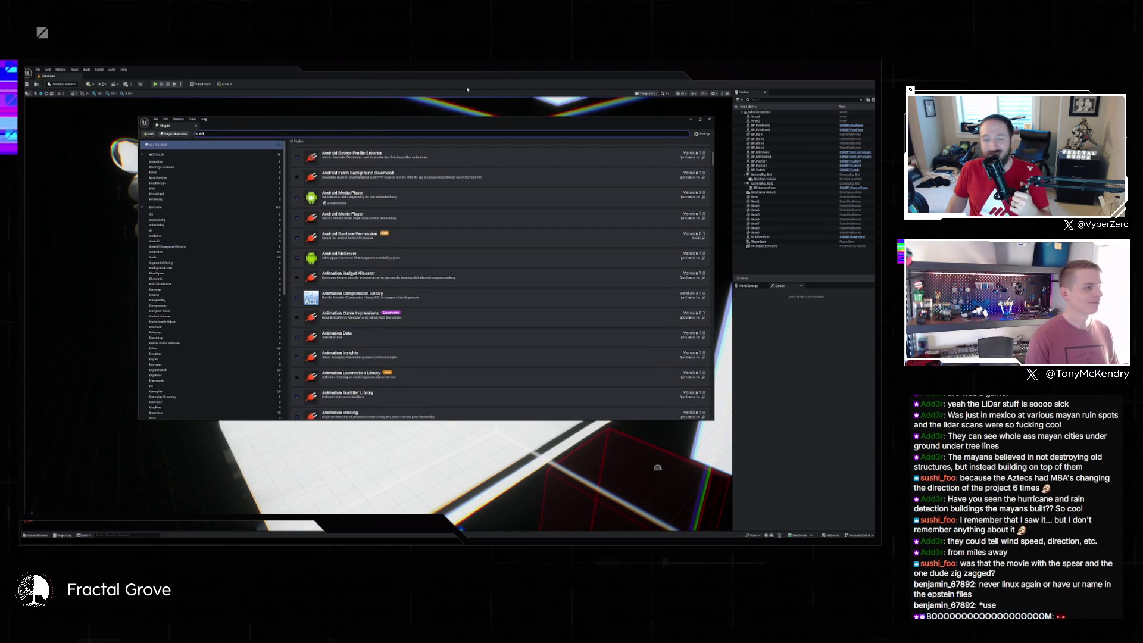
type("ndi")
scroll(477, 190, "up", 3)
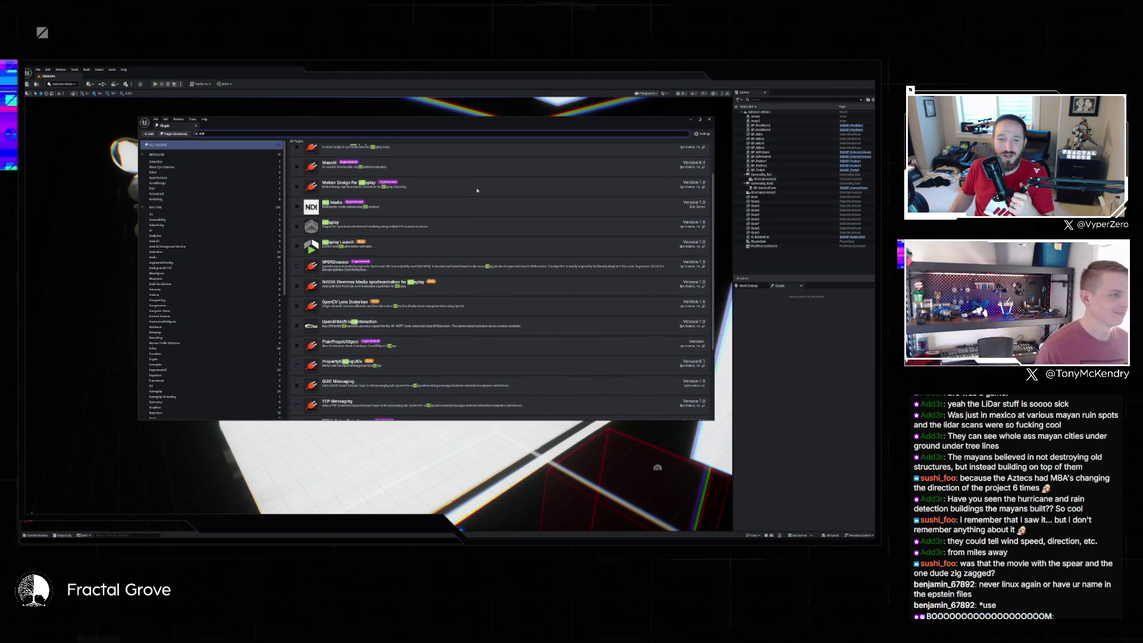
left_click(297, 207)
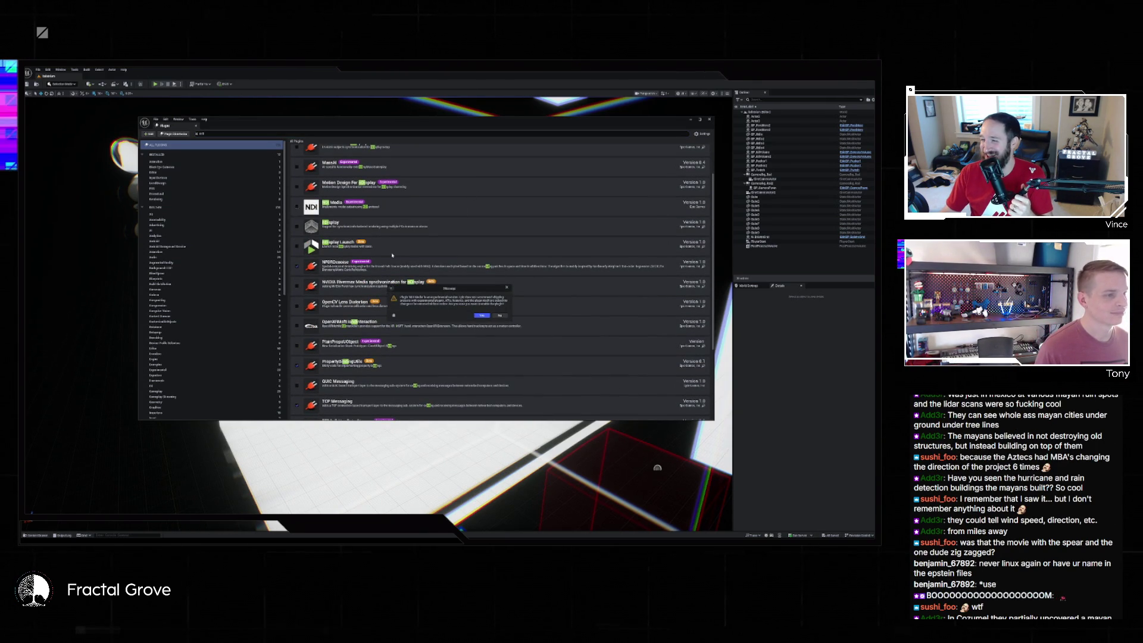
left_click(481, 315)
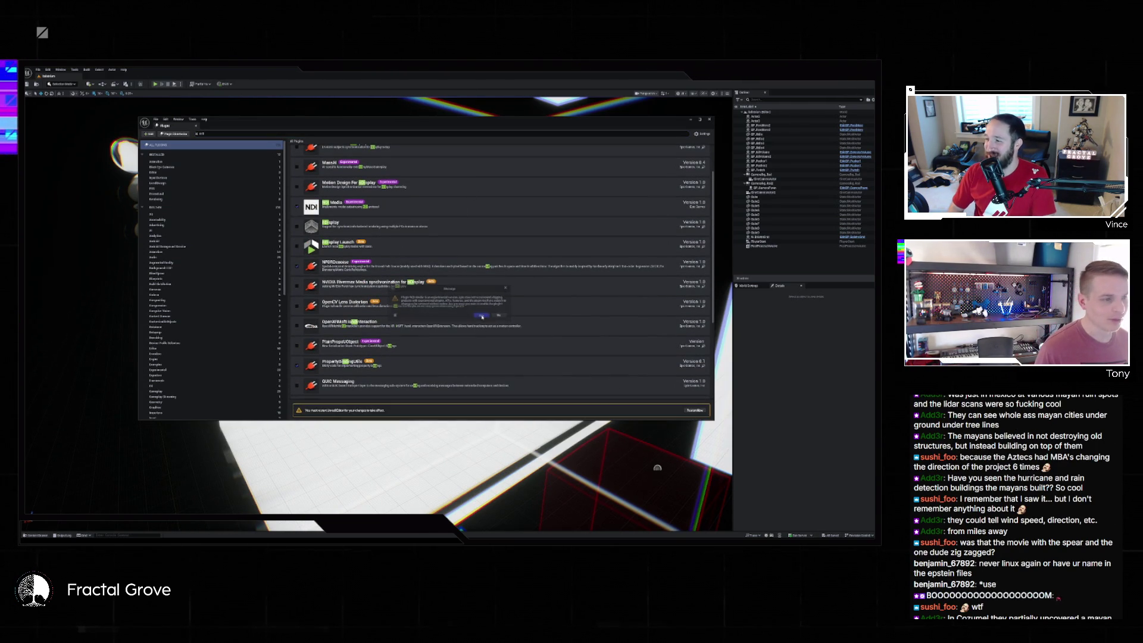
scroll(404, 278, "up", 2)
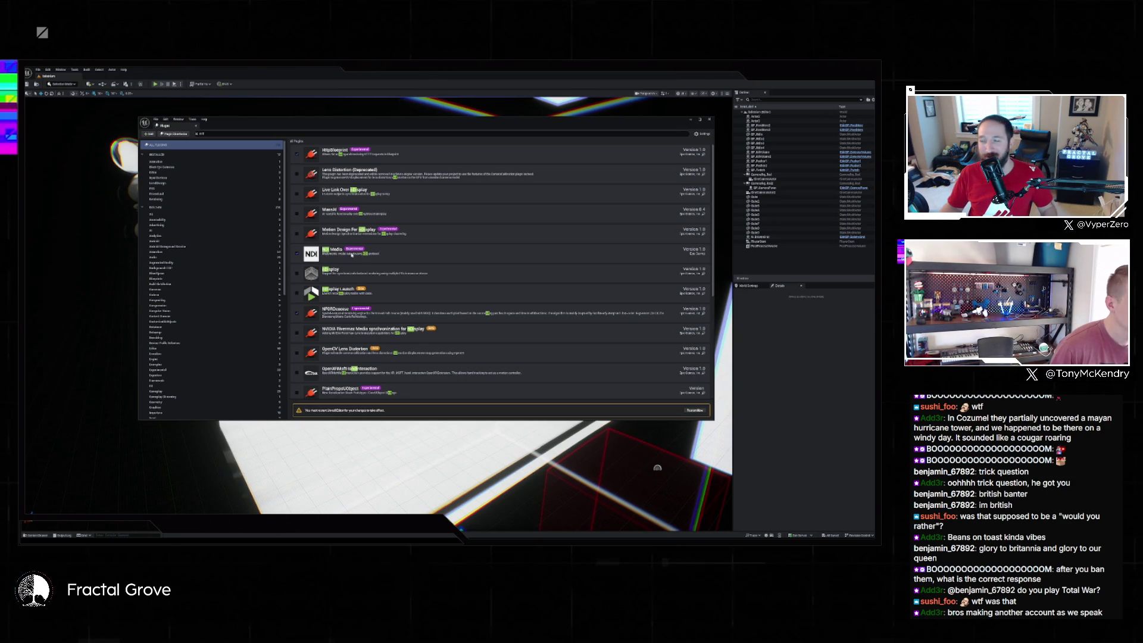
- Untick the NDI Media plugin checkbox to disable it again
left_click(298, 254)
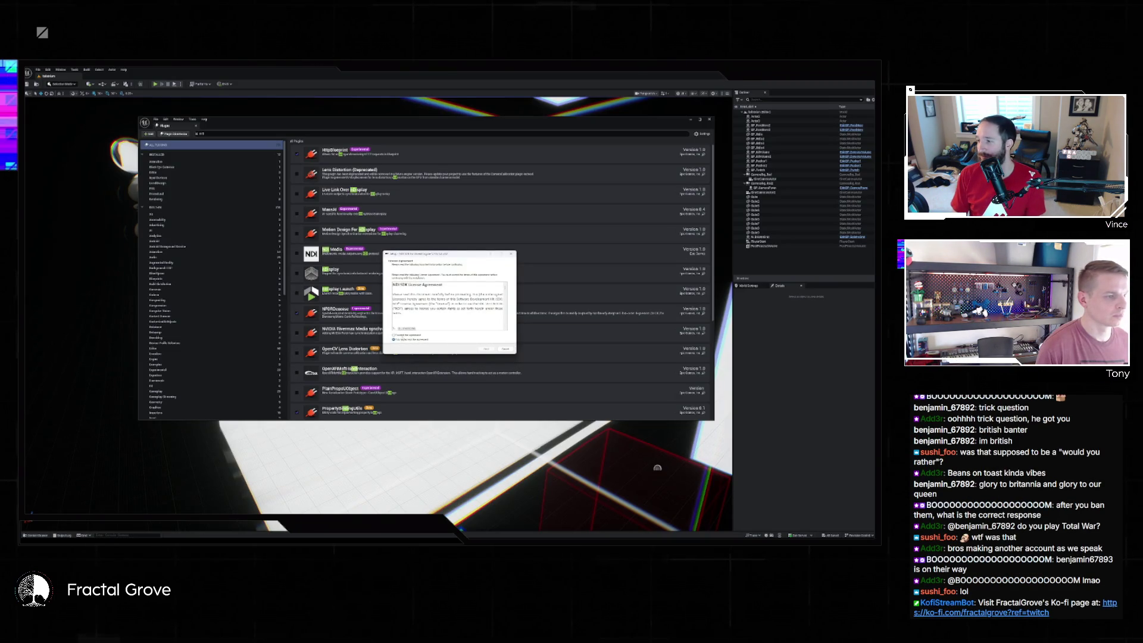
- Install the NDI SDK with the default location and Start Menu folder, then finish setup
left_click(486, 349)
left_click(487, 349)
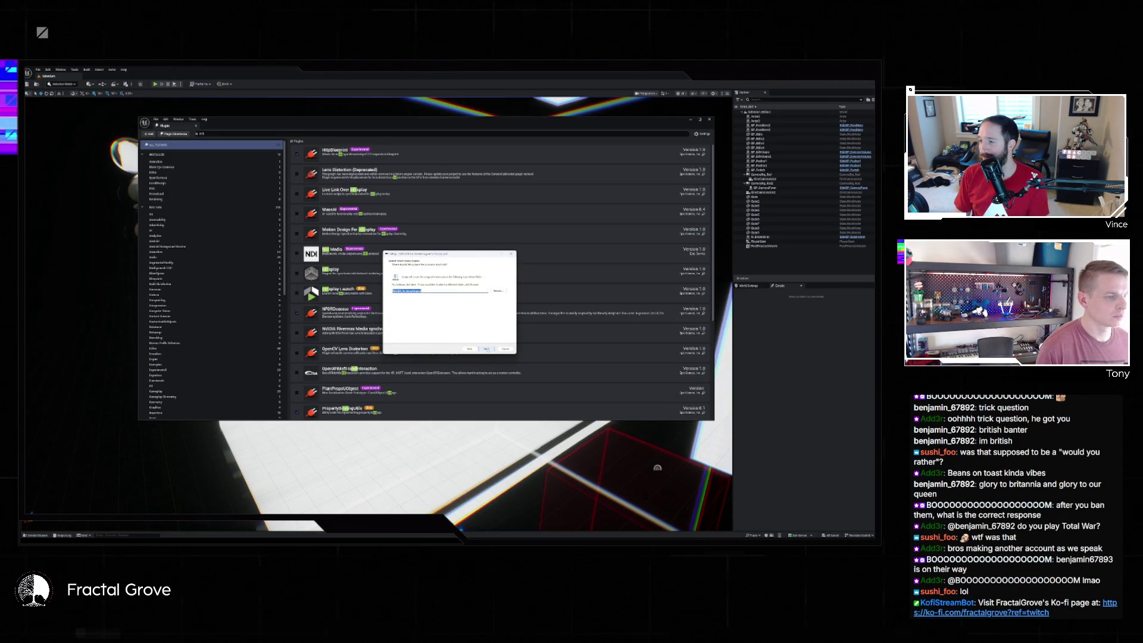
left_click(486, 349)
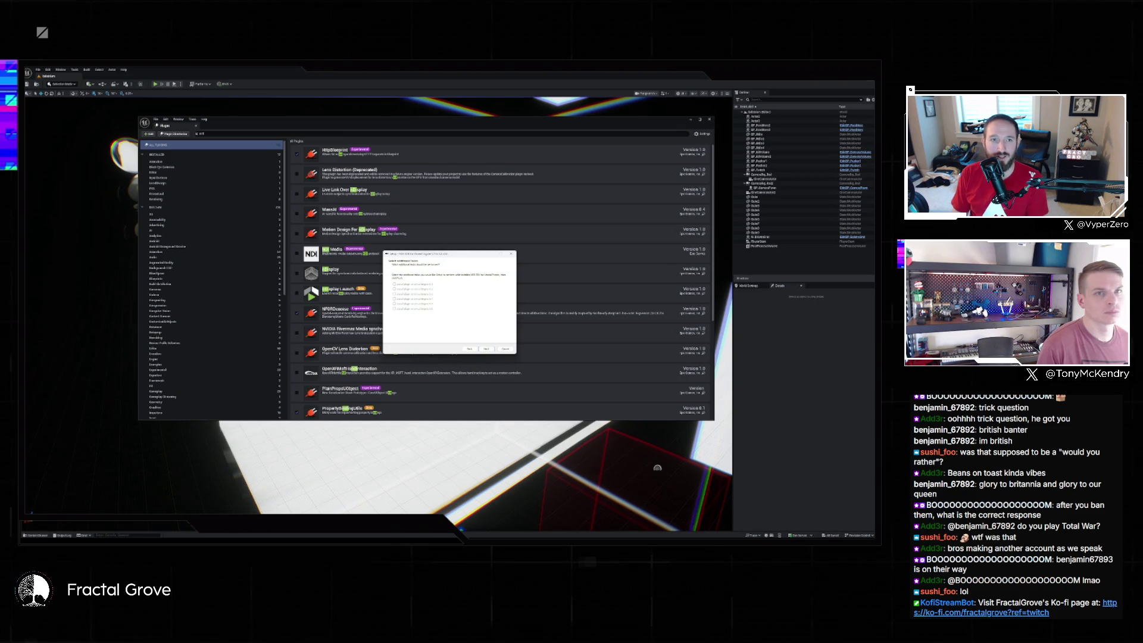
key("alt+Tab")
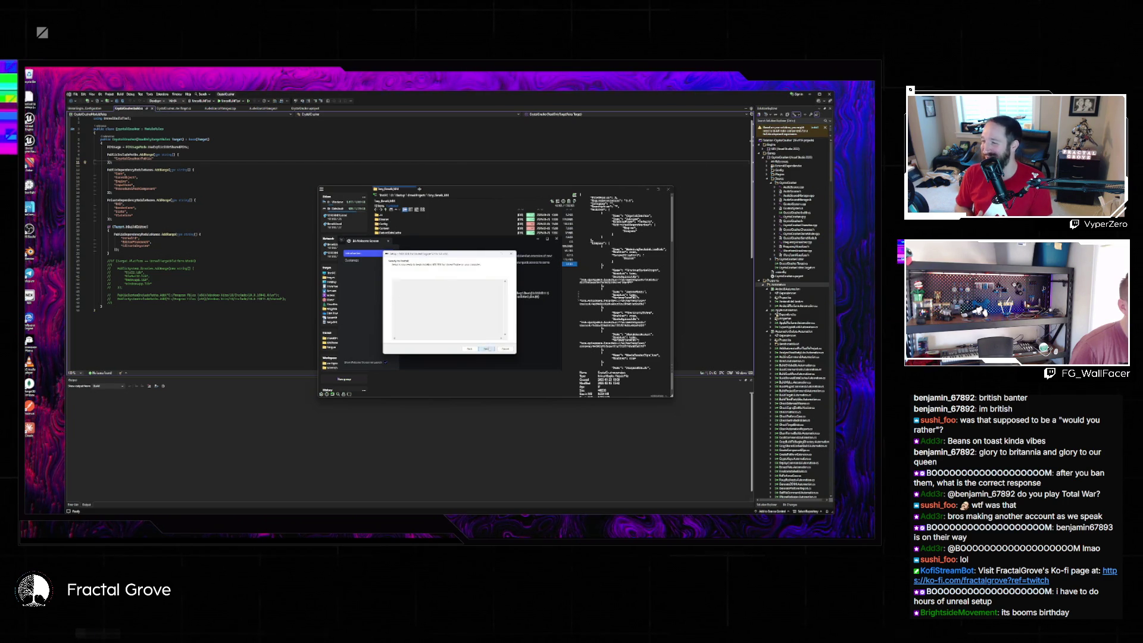
left_click(486, 349)
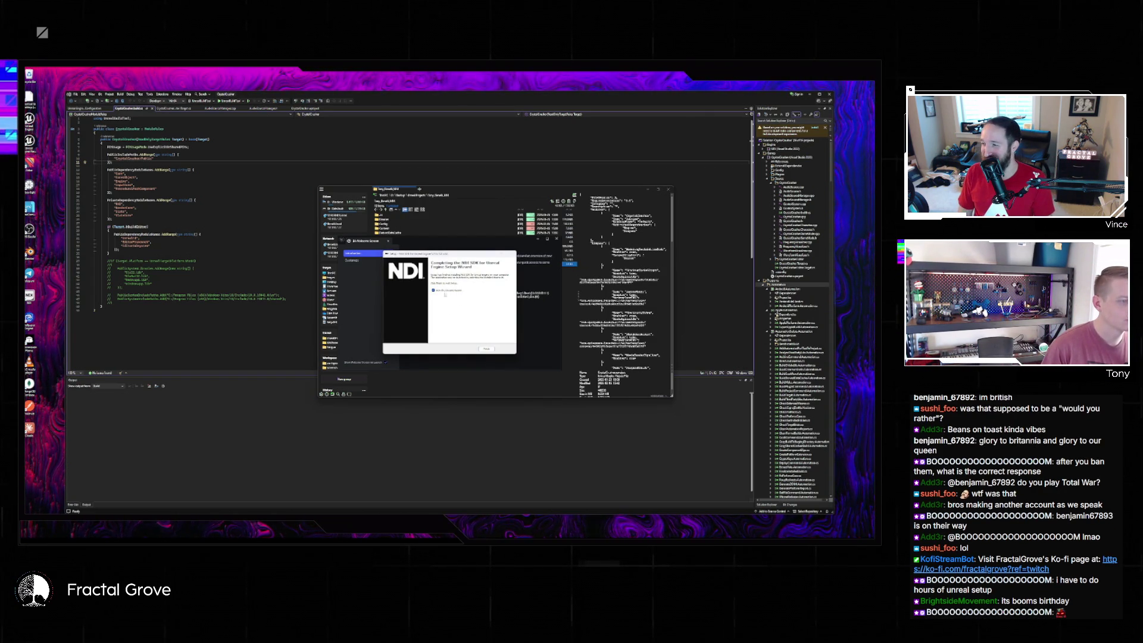
left_click(484, 348)
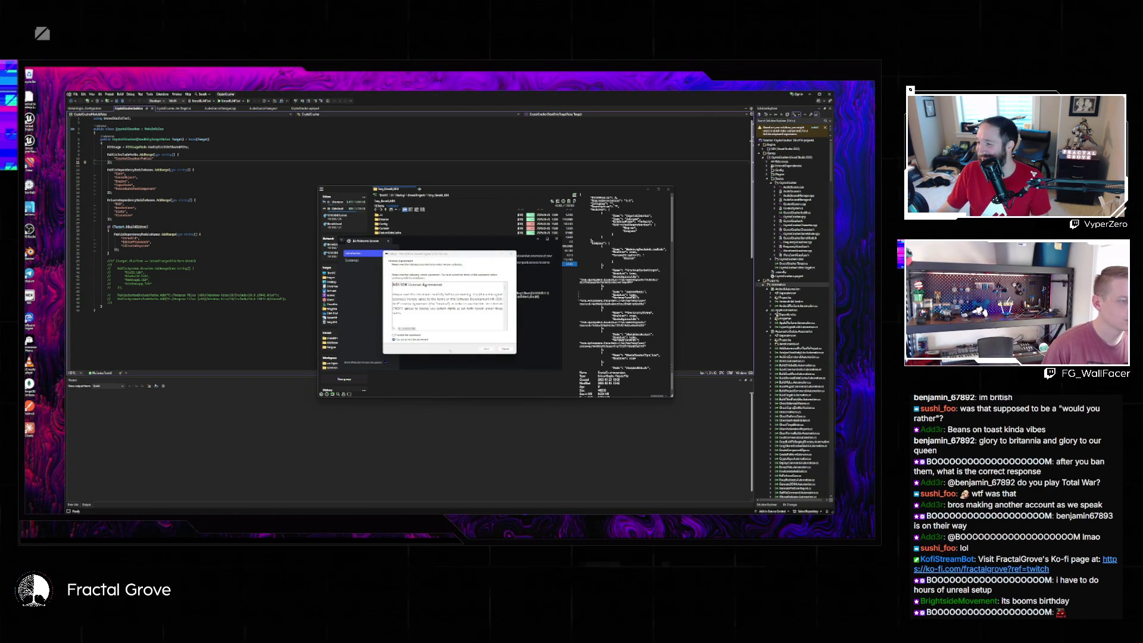
- Cancel the second setup, confirm exiting, and close the plugin welcome window
left_click(505, 349)
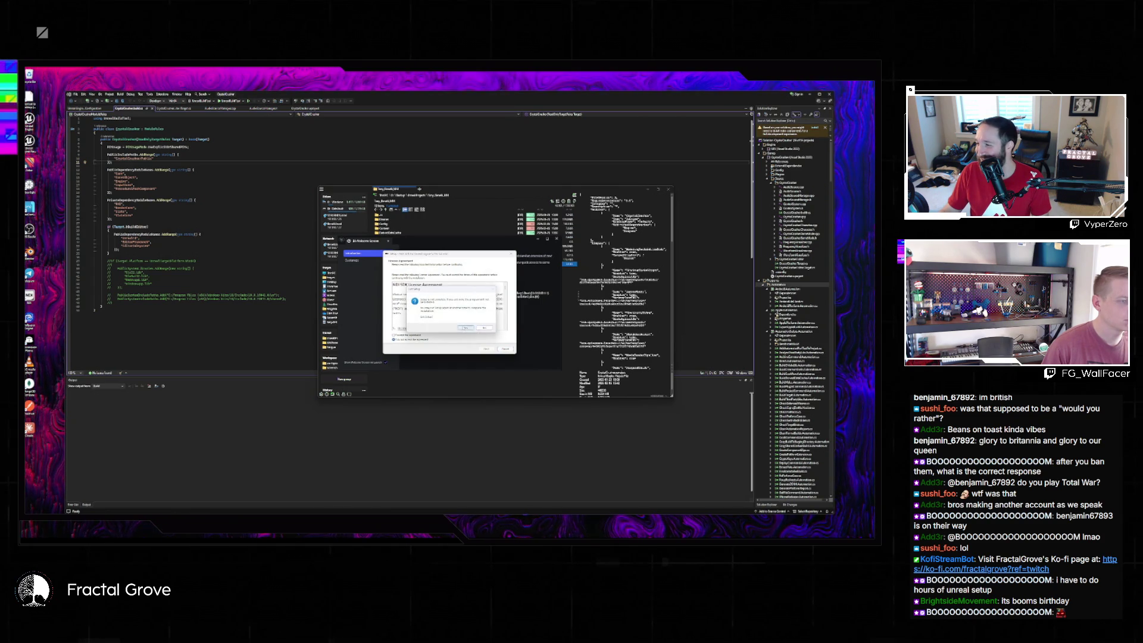
left_click(466, 327)
left_click(557, 238)
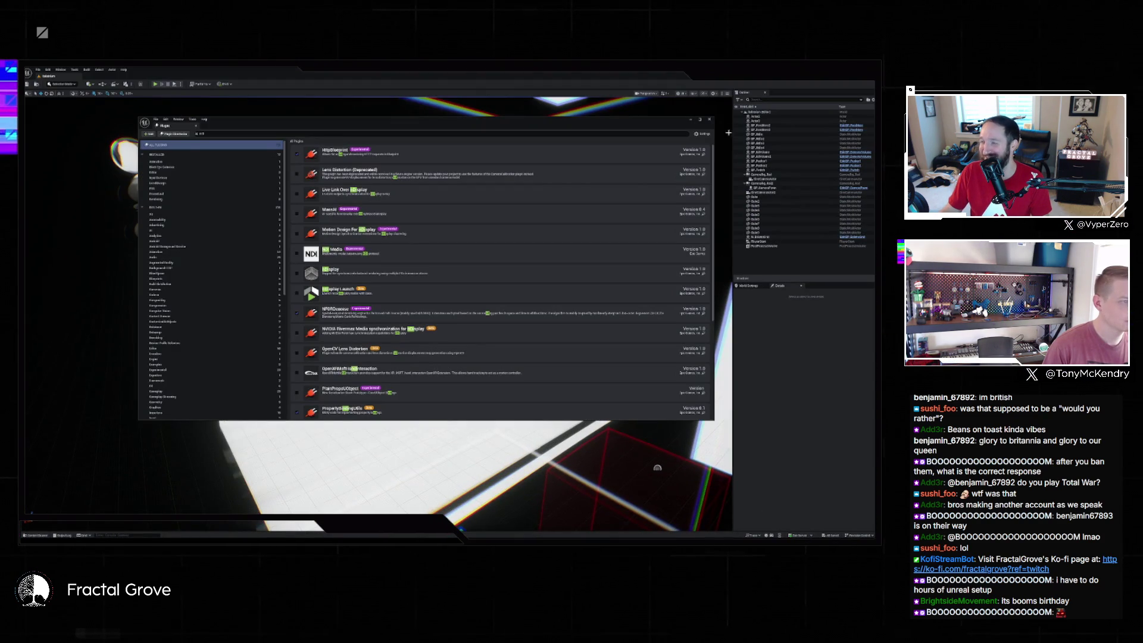
left_click(709, 119)
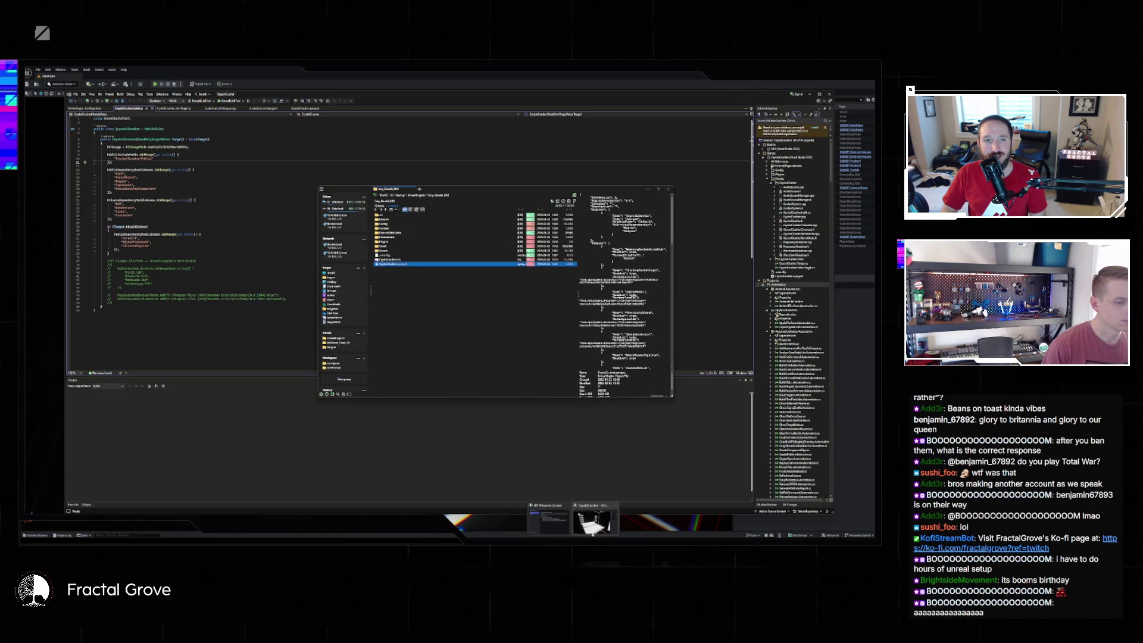
left_click(46, 74)
left_click(48, 70)
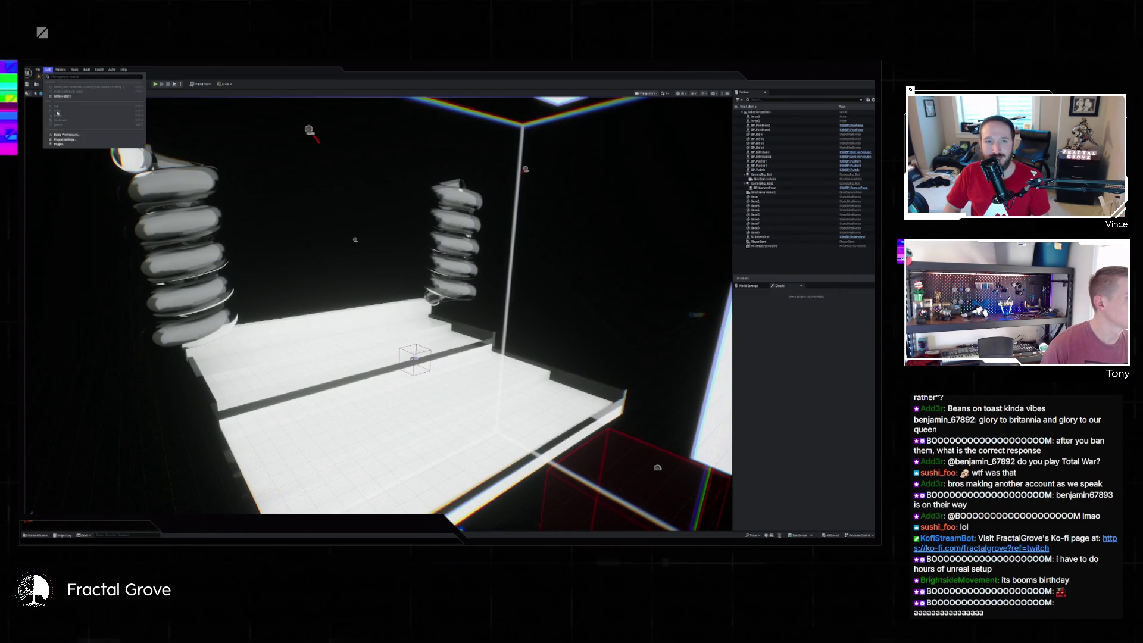
left_click(59, 142)
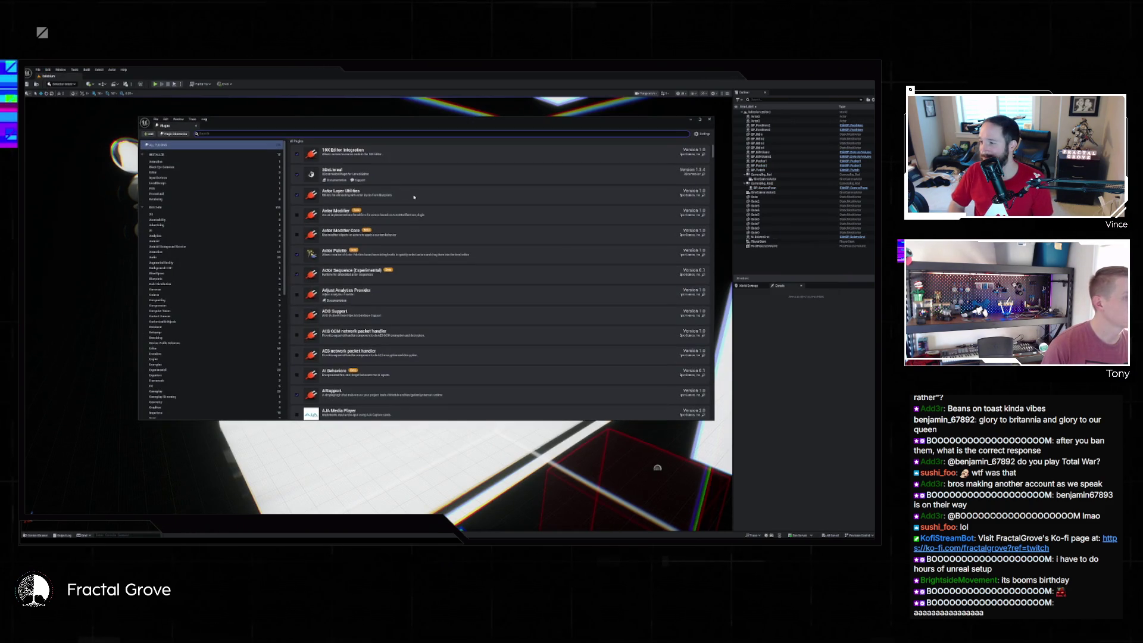
left_click(318, 133)
type("ndi")
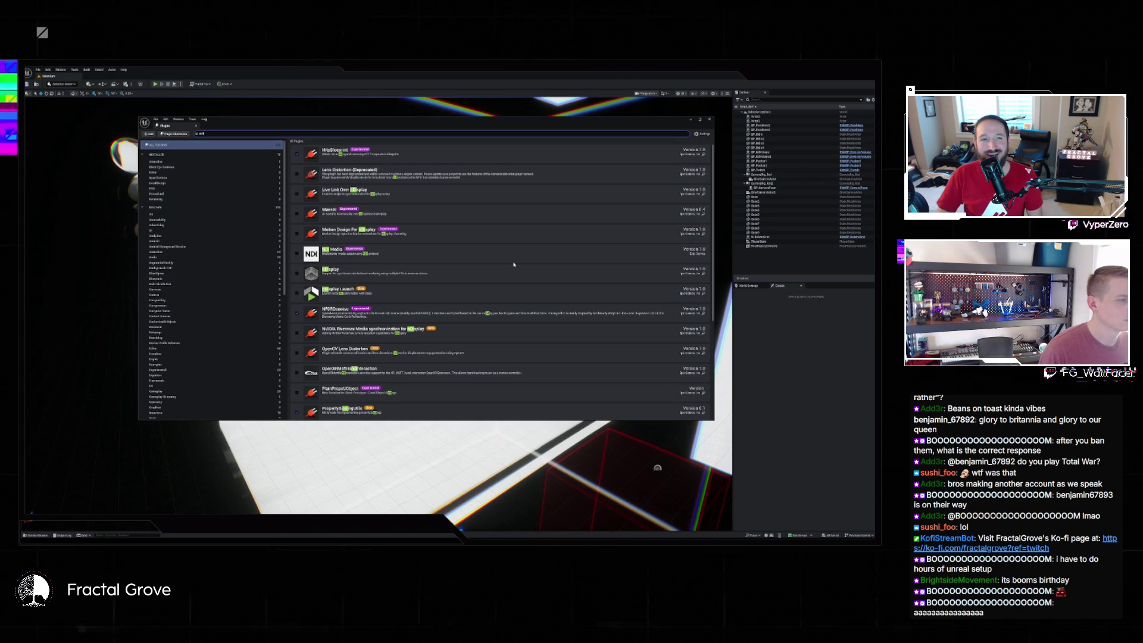
scroll(513, 268, "down", 5)
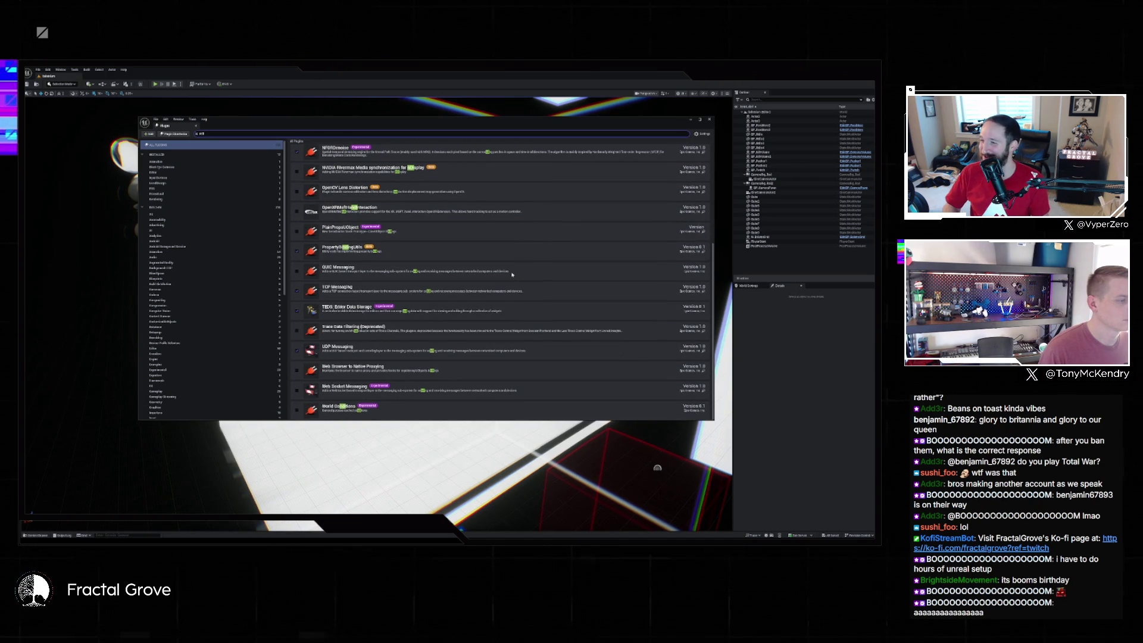
scroll(512, 275, "up", 4)
scroll(511, 275, "up", 1)
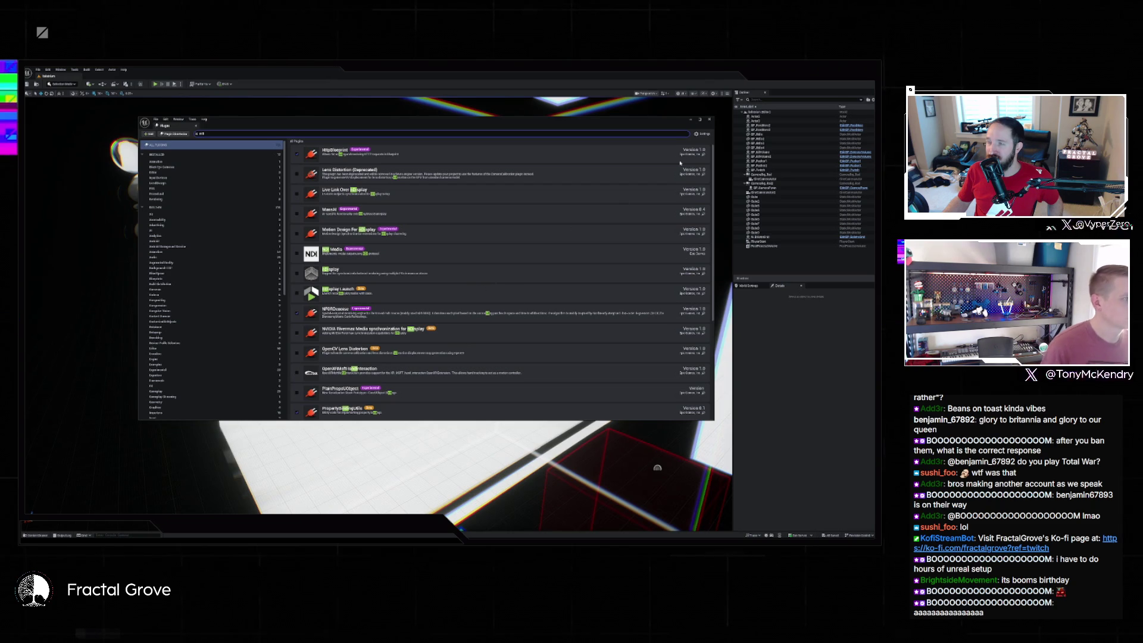
left_click(709, 119)
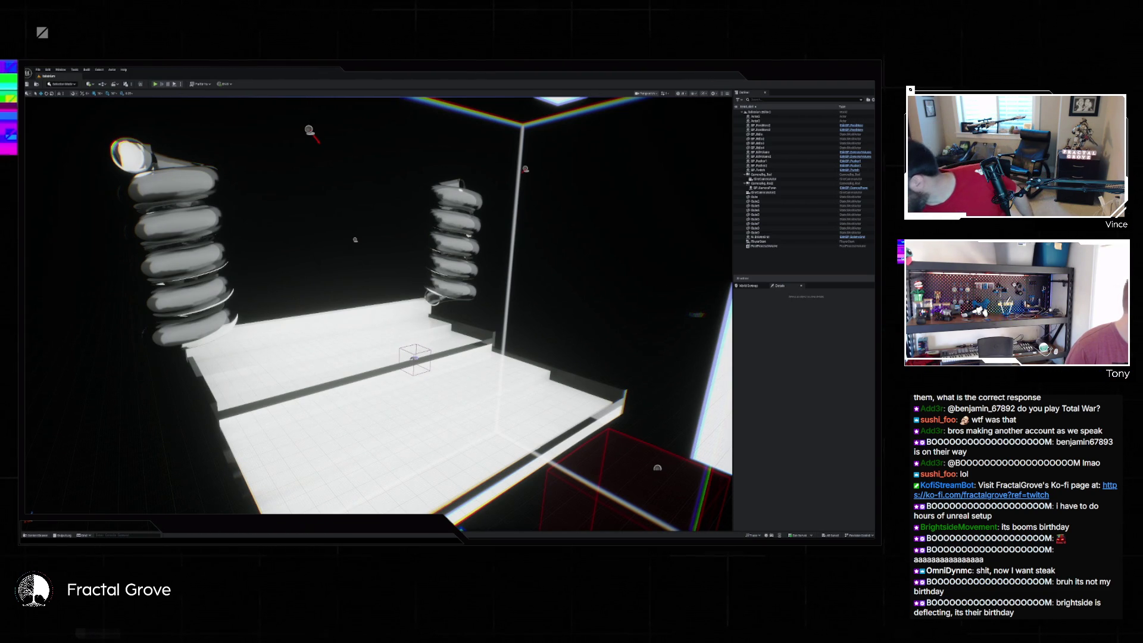
- Find 'ndi' in the Plugins list and enable NDI Media, accepting the experimental warning
left_click(48, 69)
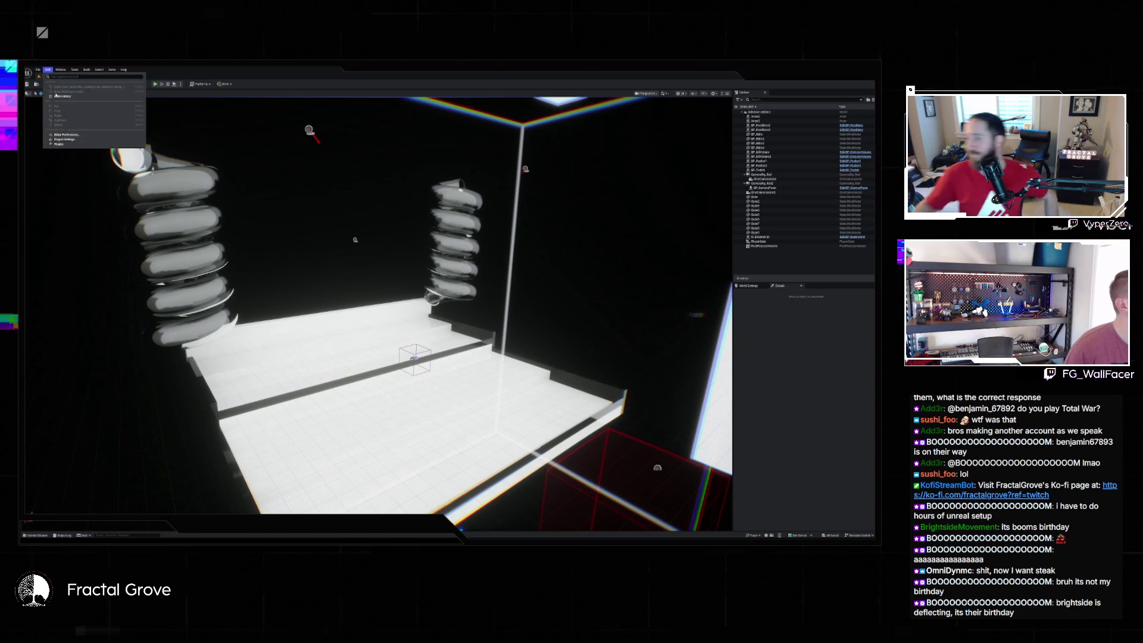
left_click(65, 149)
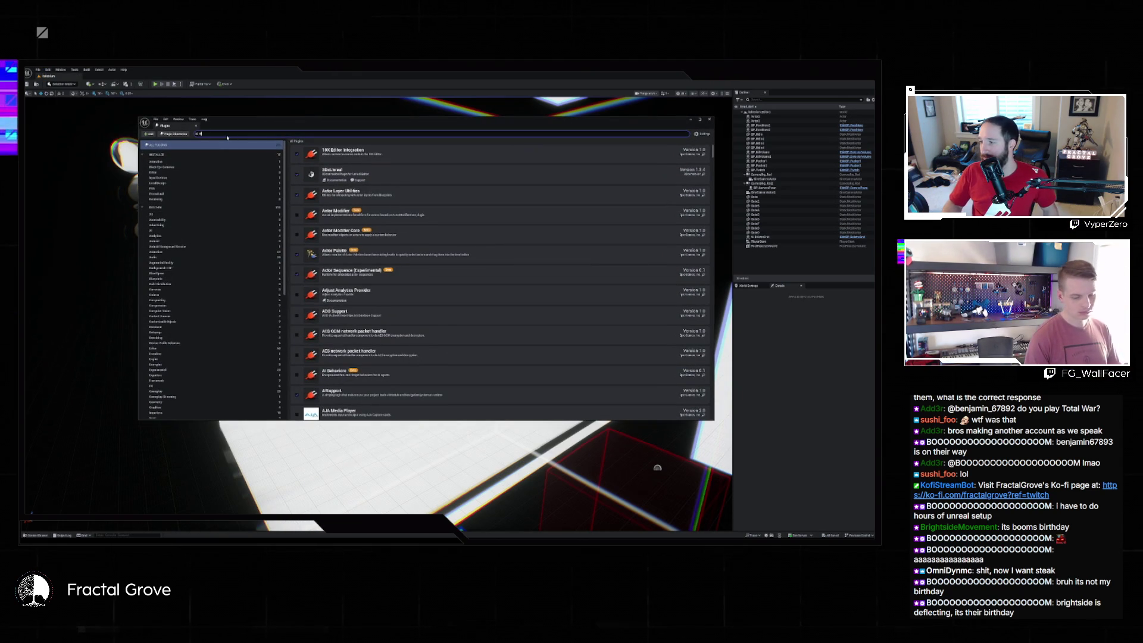
type("ndi")
left_click(296, 253)
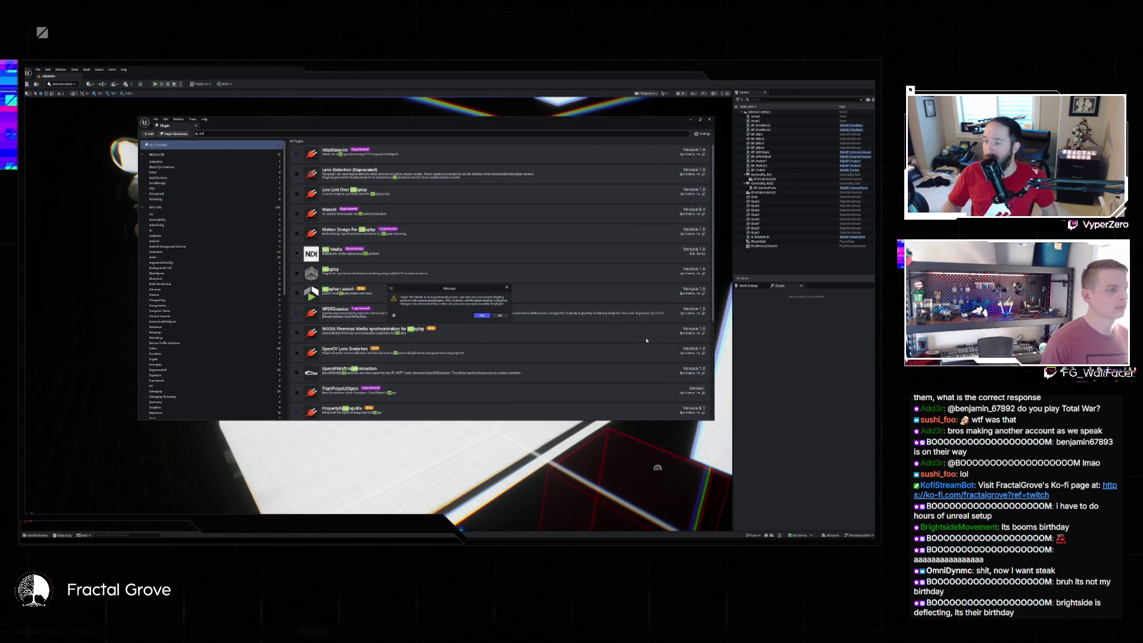
left_click(481, 316)
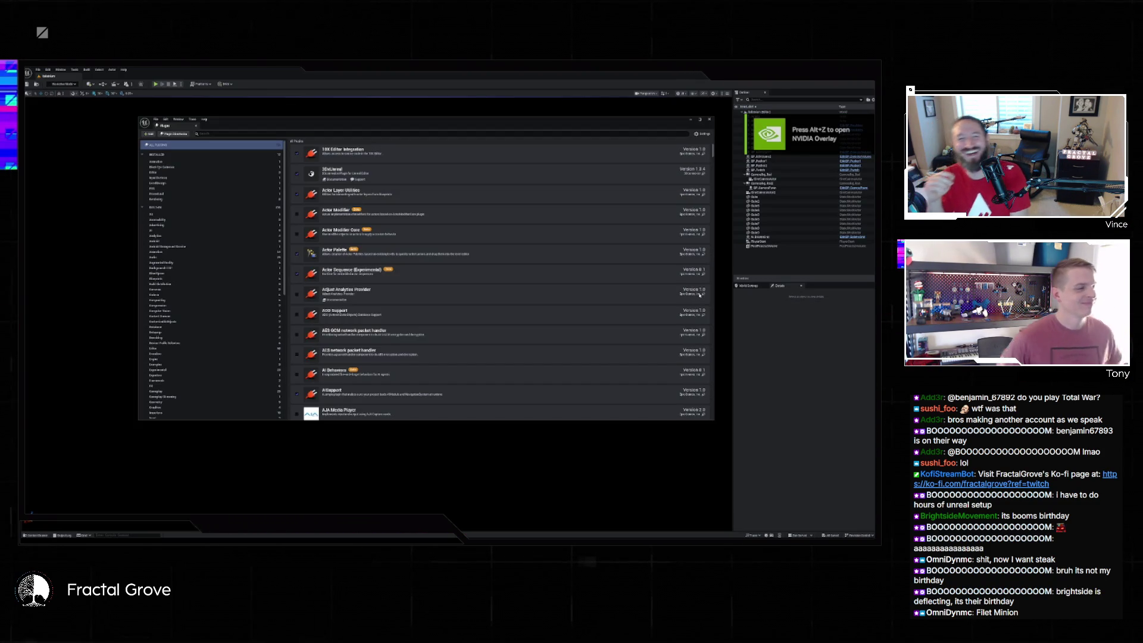
scroll(501, 280, "down", 5)
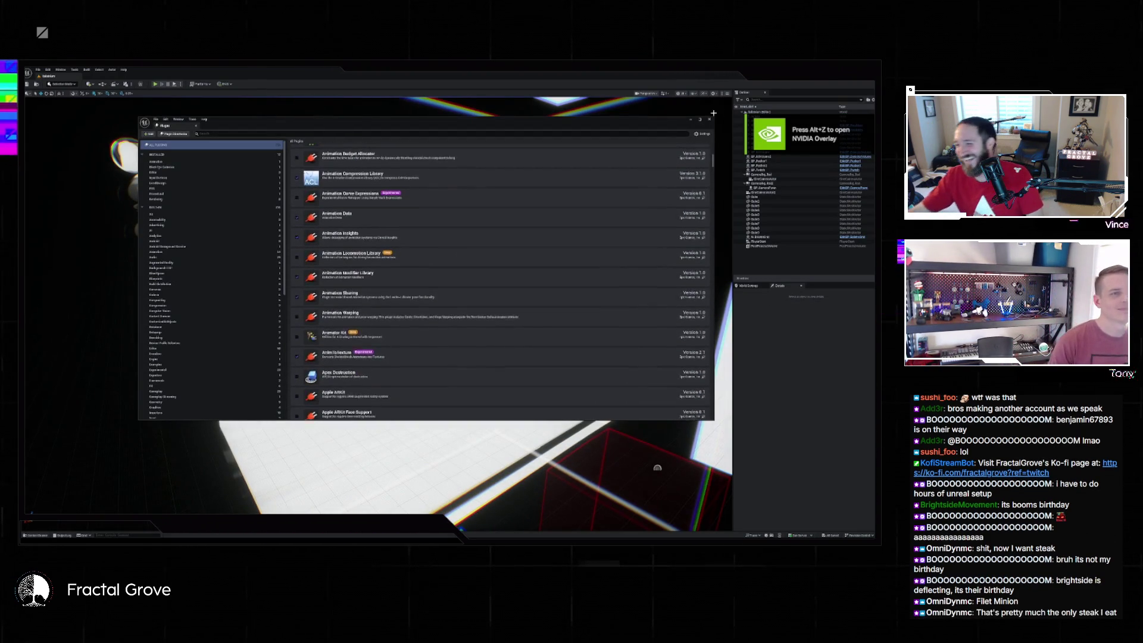
- Look through the recent levels list, then dismiss it
left_click(37, 70)
mouse_move(102, 104)
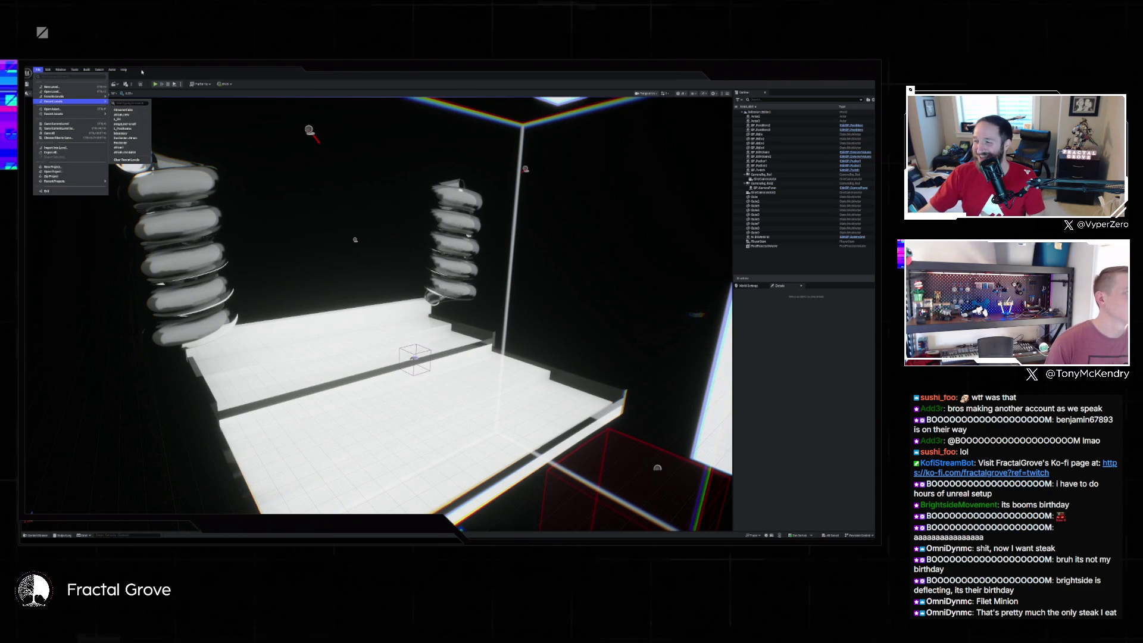
left_click(142, 72)
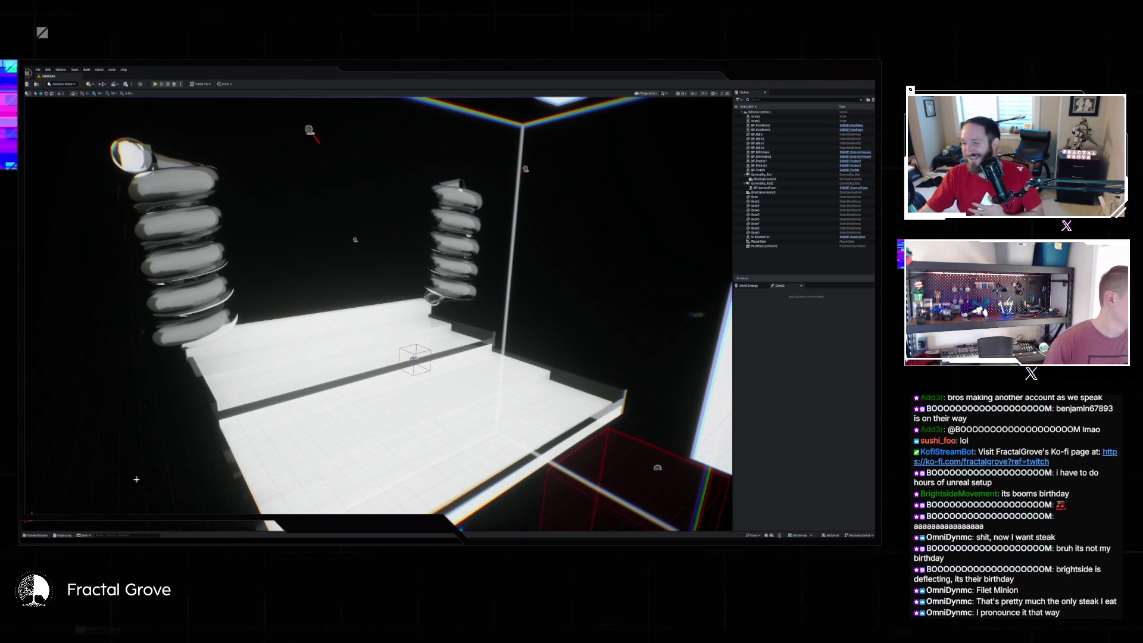
- Create an NDI Media Source asset in the Materials subfolder via the Content Drawer
key("ctrl+space")
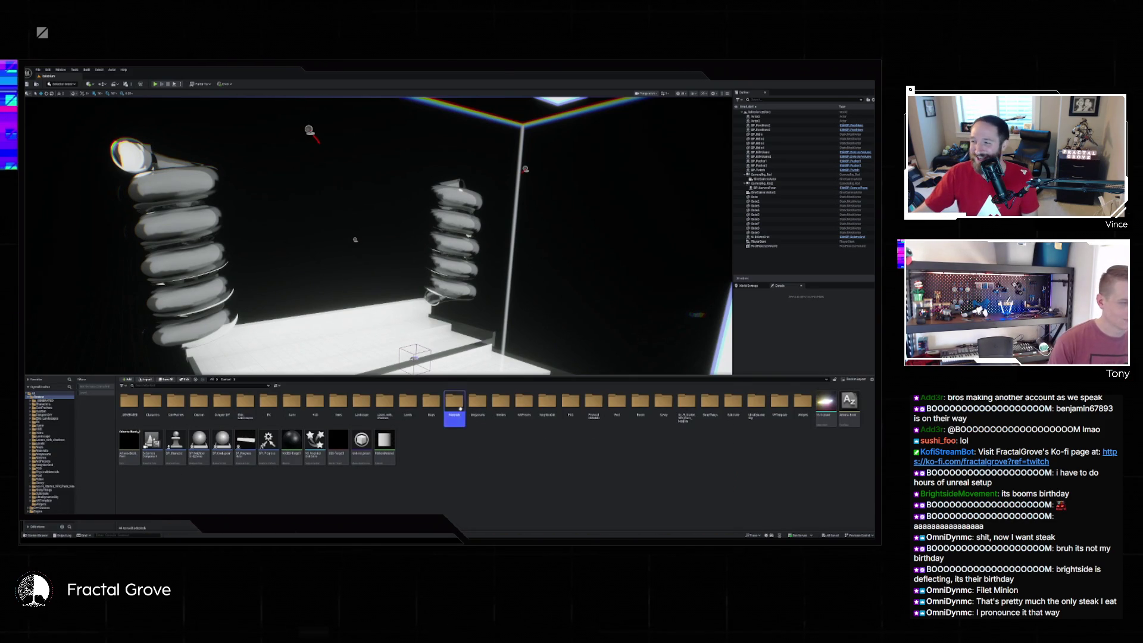
double_click(454, 405)
left_click(501, 405)
double_click(501, 405)
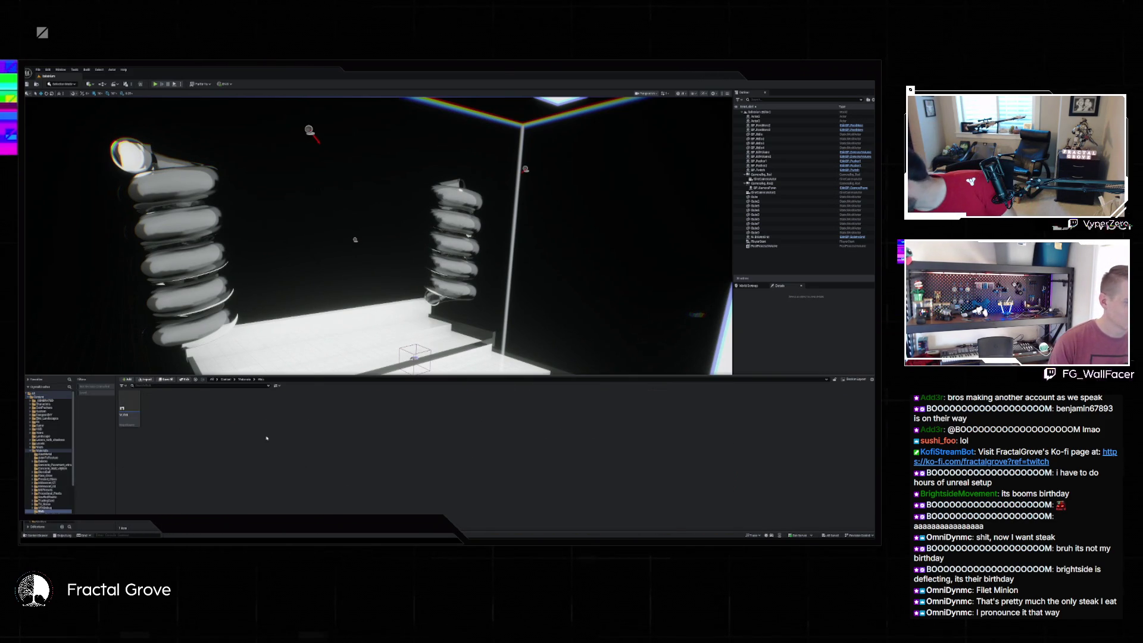
right_click(266, 435)
left_click(290, 226)
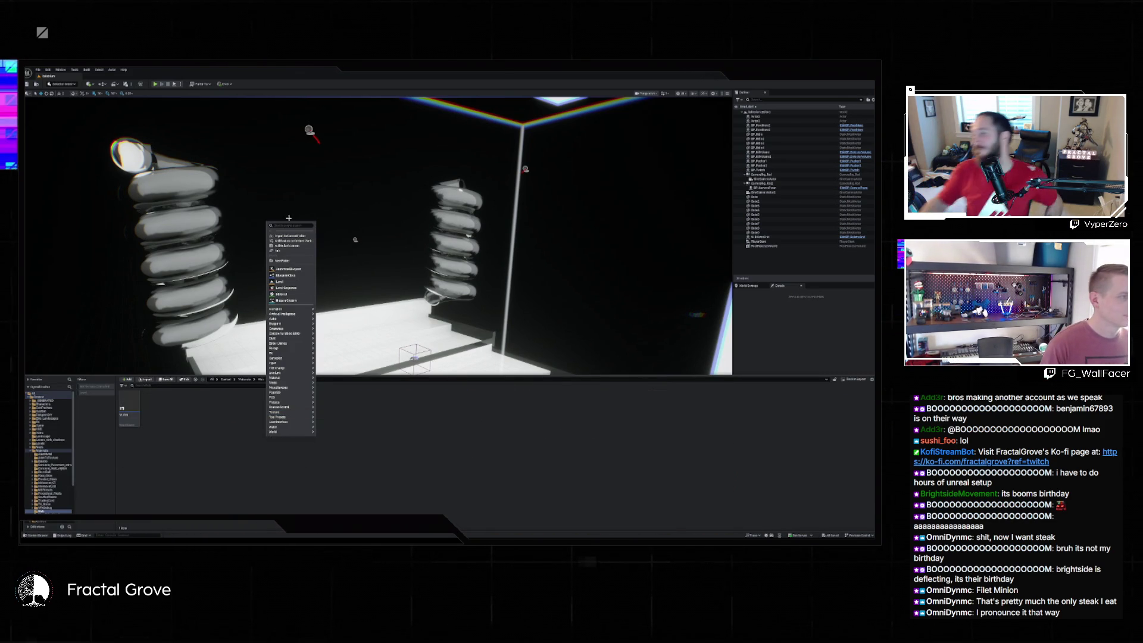
type("mat")
type("ia")
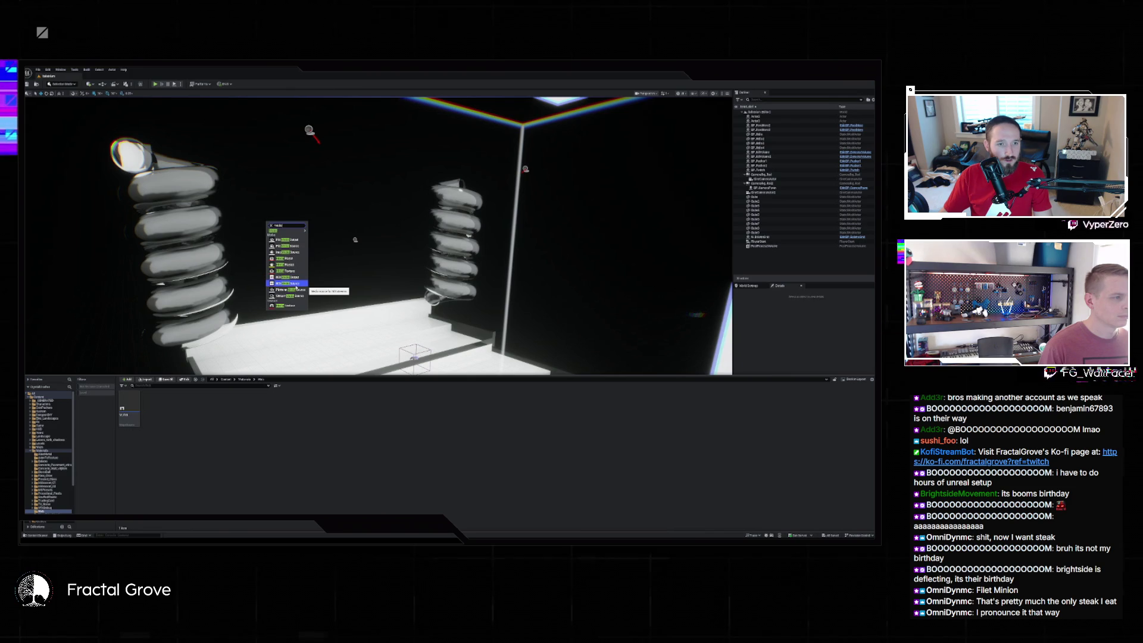
left_click(289, 278)
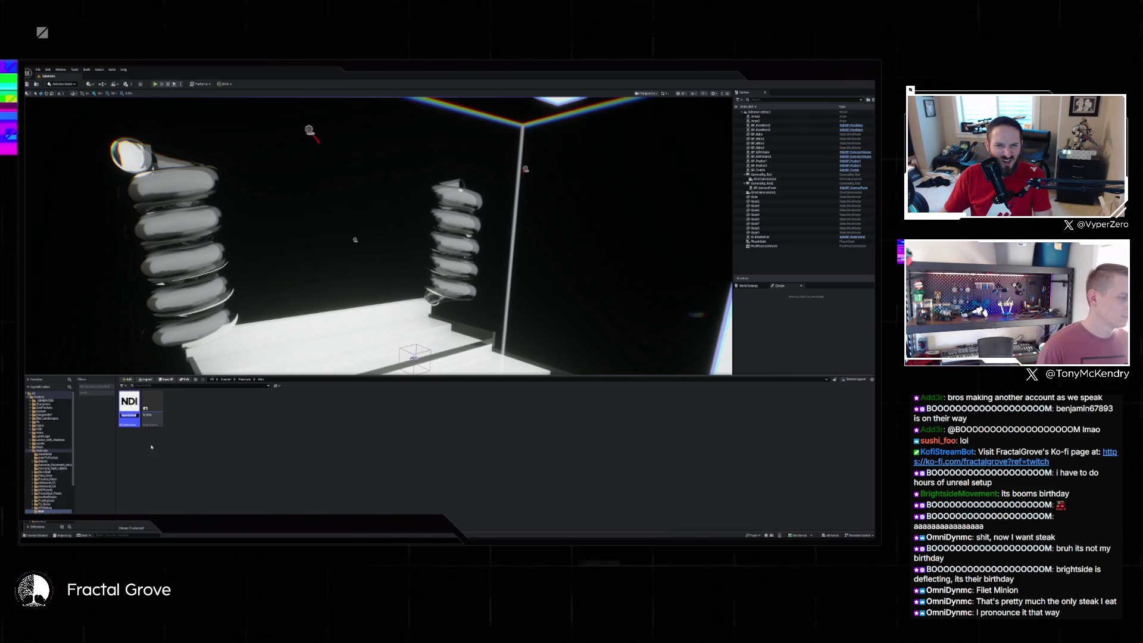
- Keep the asset's default name, then apply an available NDI source in its Configuration
key("Return")
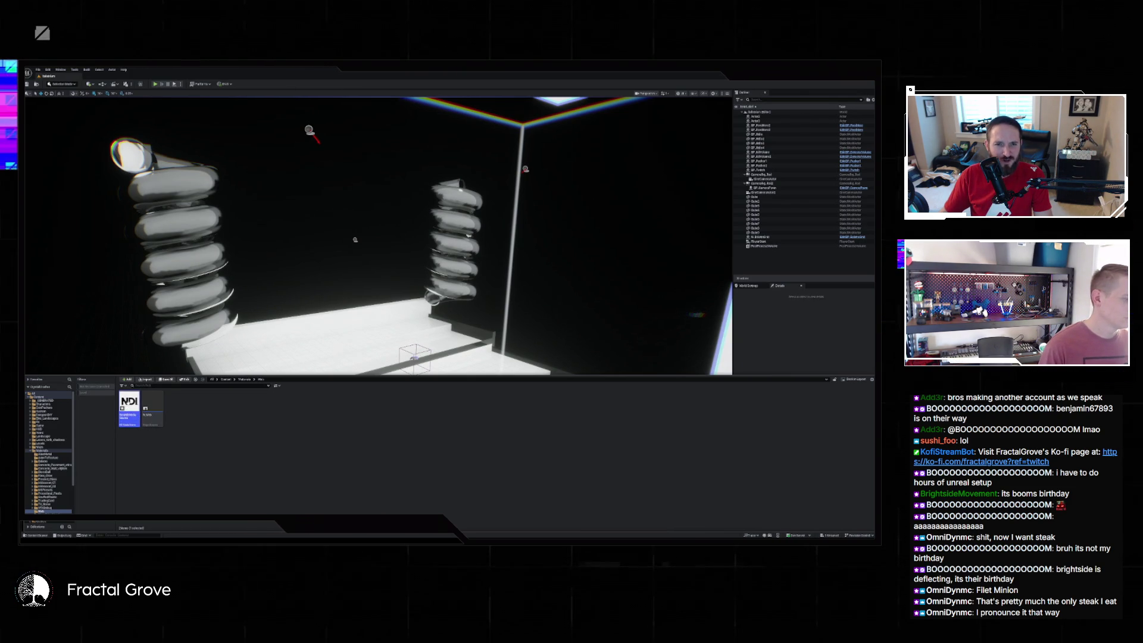
double_click(130, 410)
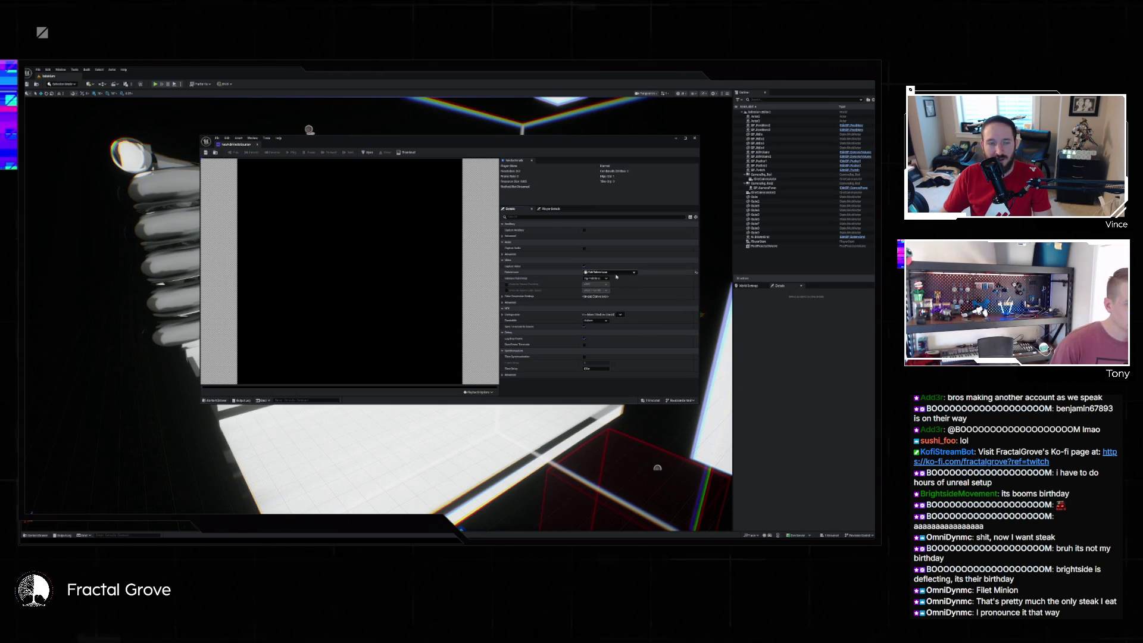
left_click(621, 314)
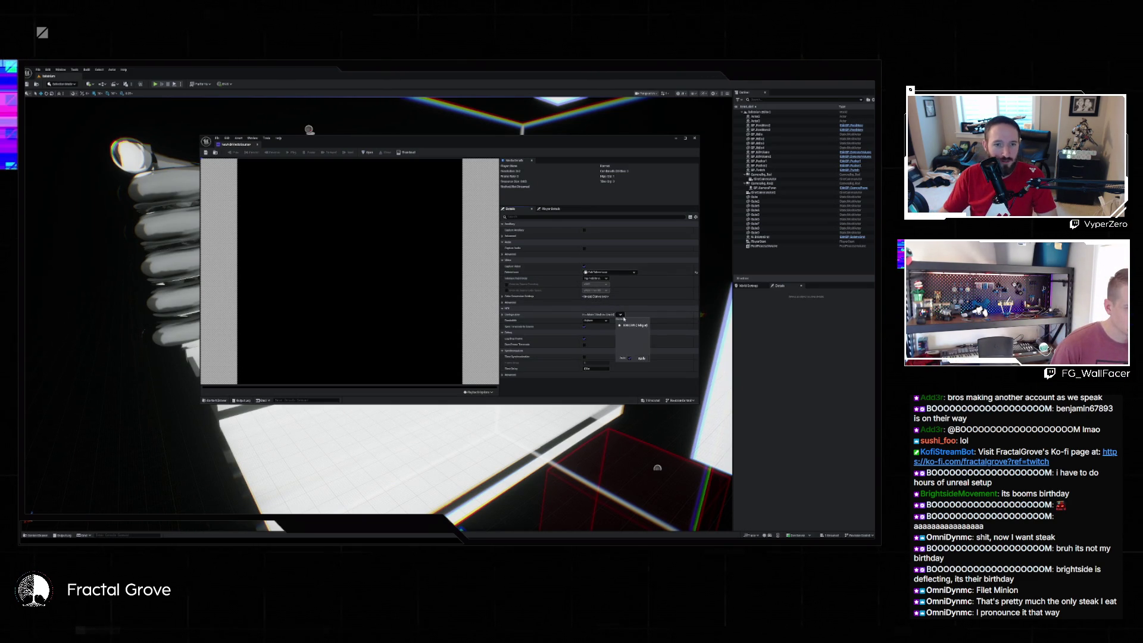
left_click(643, 360)
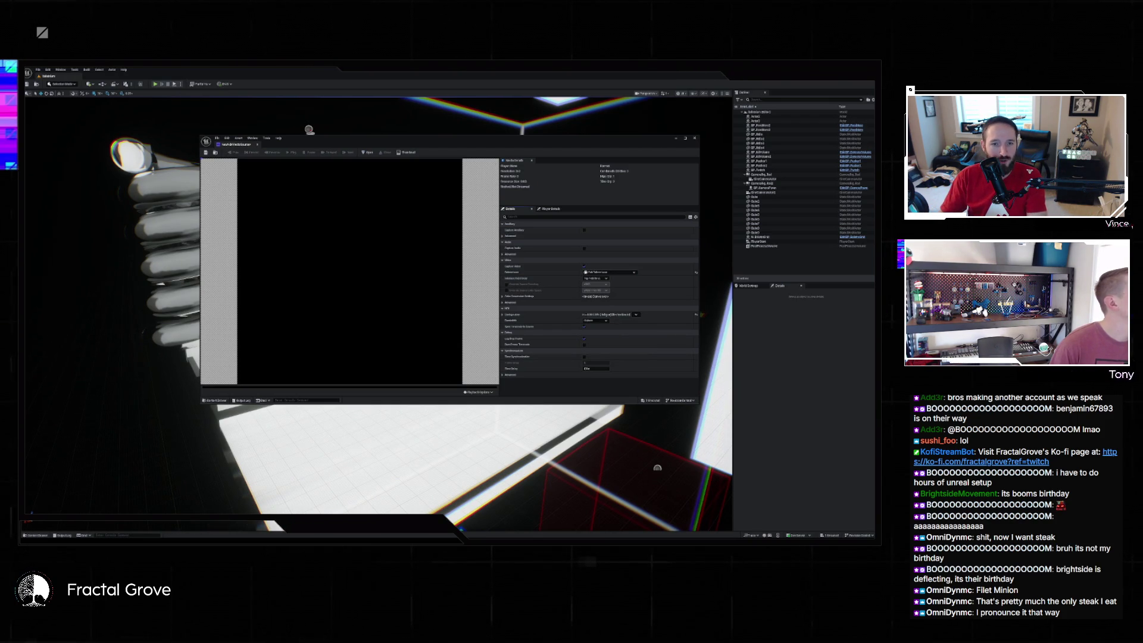
- Stop the media preview and close the NDI Media Source editor
mouse_move(352, 281)
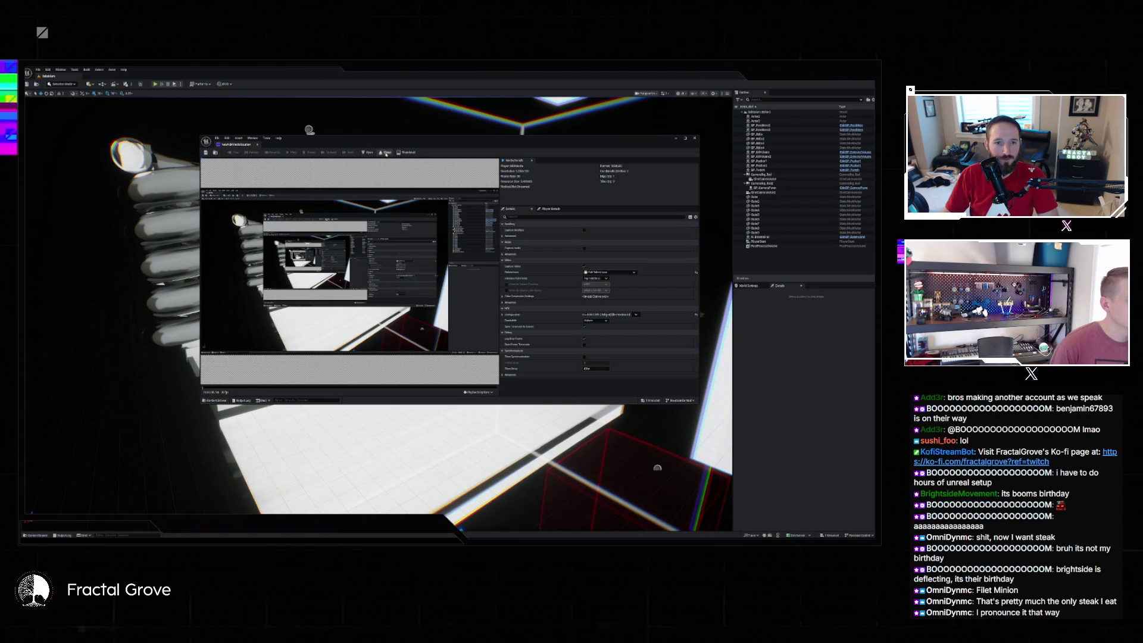
left_click(385, 153)
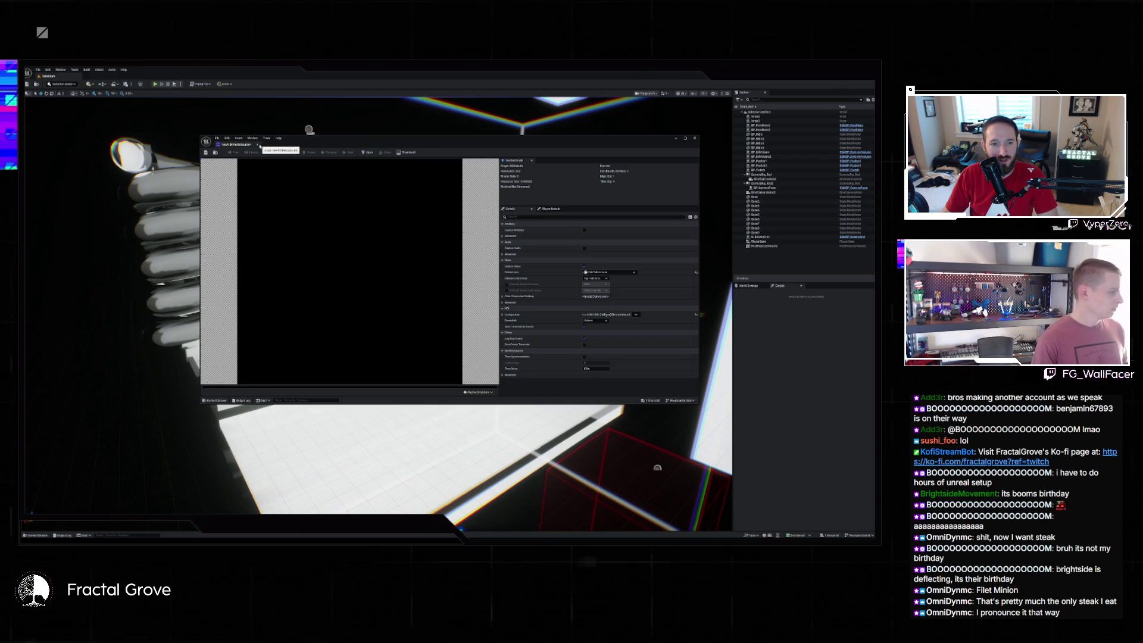
mouse_move(467, 217)
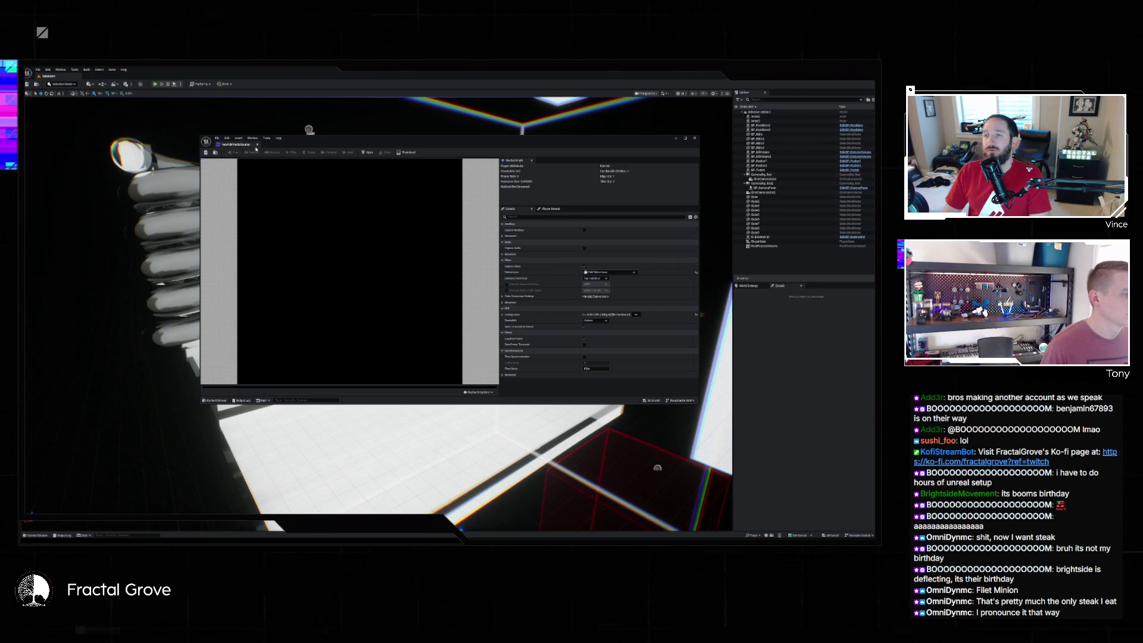
left_click(37, 535)
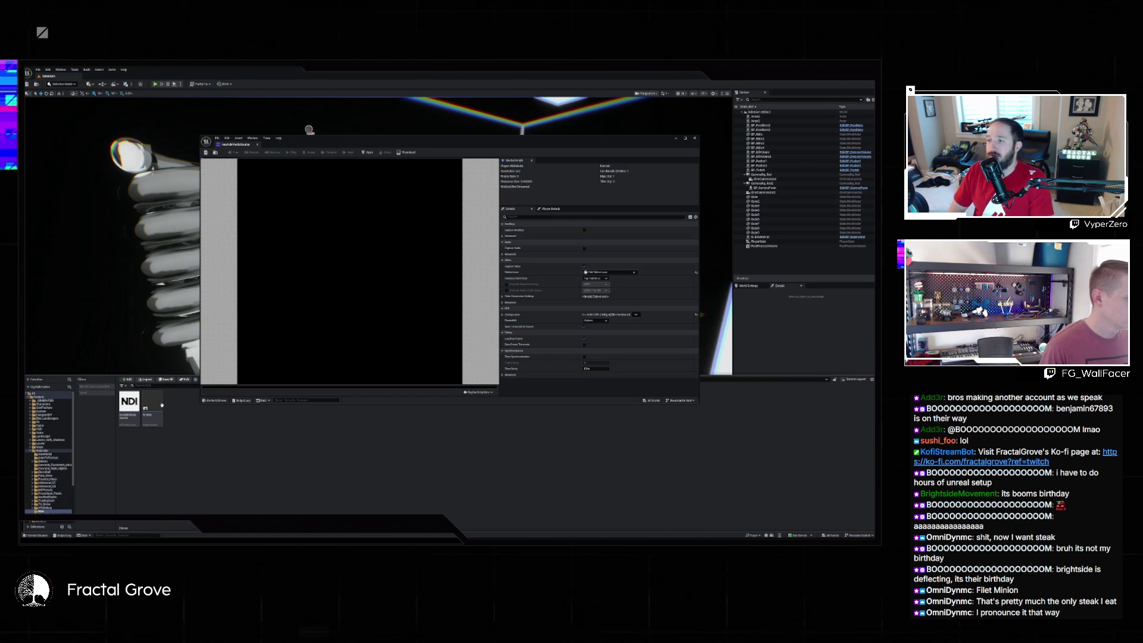
left_click(694, 139)
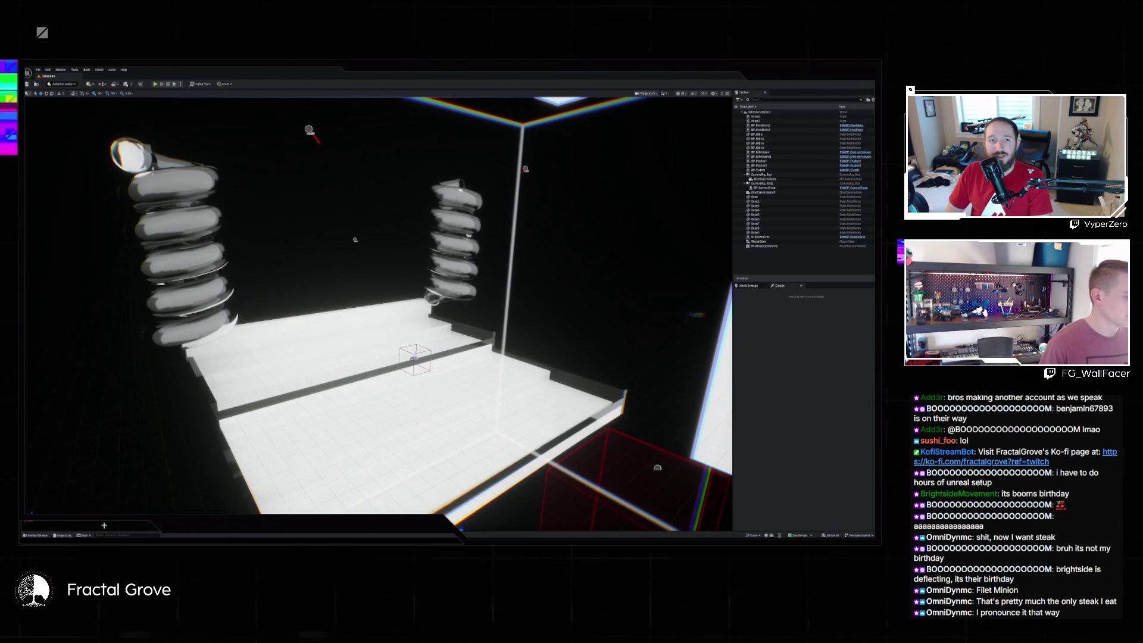
- Search the content for 'tar', then navigate back into the Materials > Web folder
left_click(37, 536)
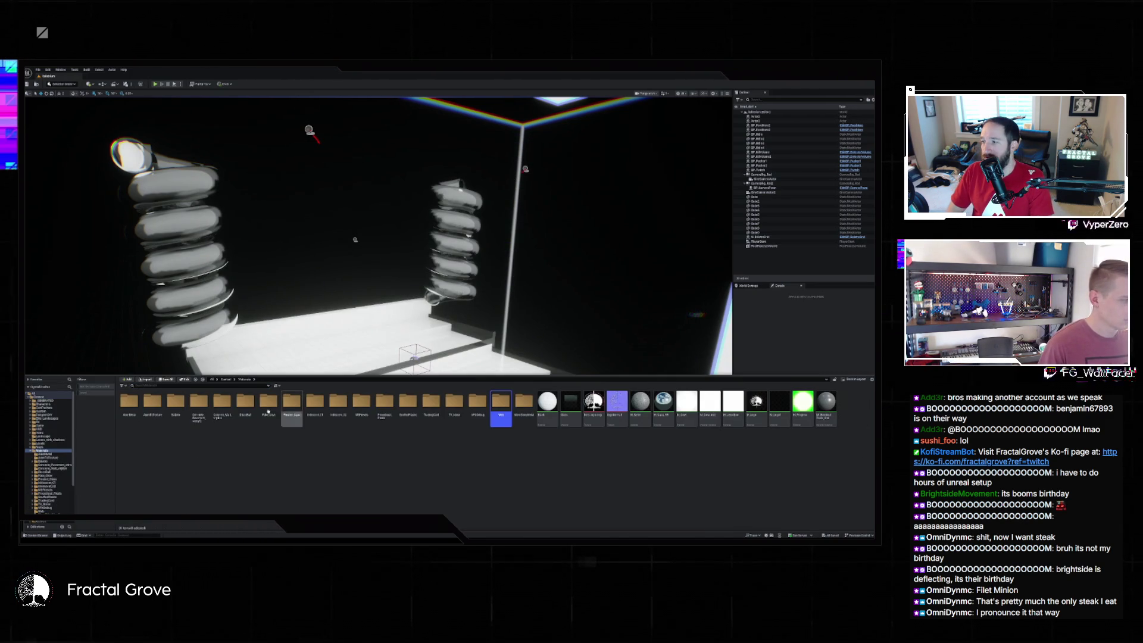
left_click(237, 386)
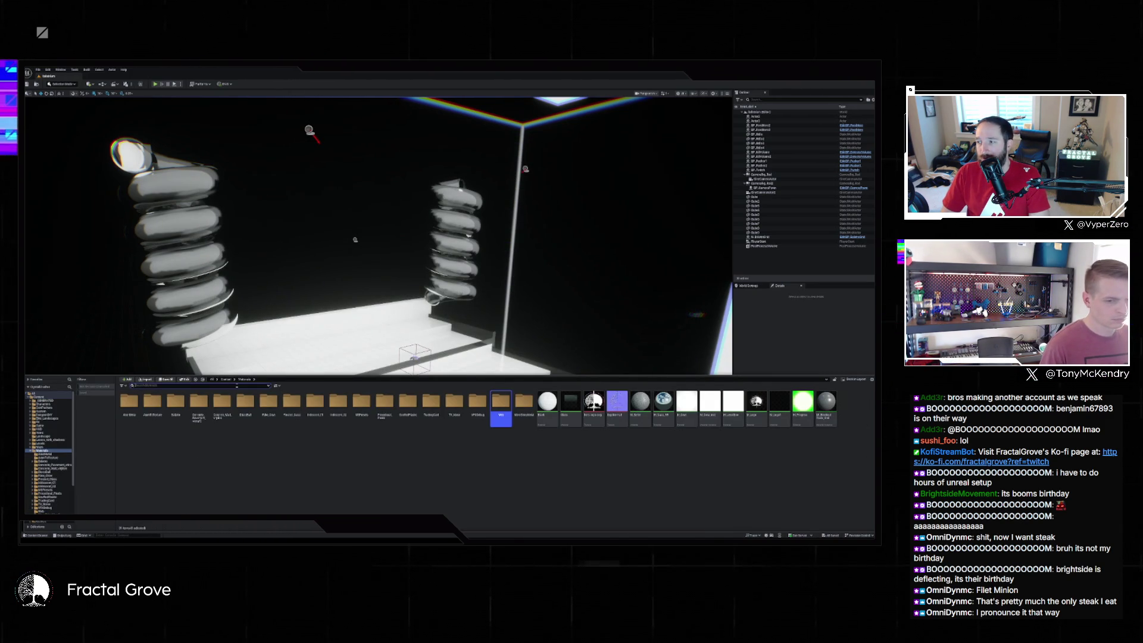
type("tar")
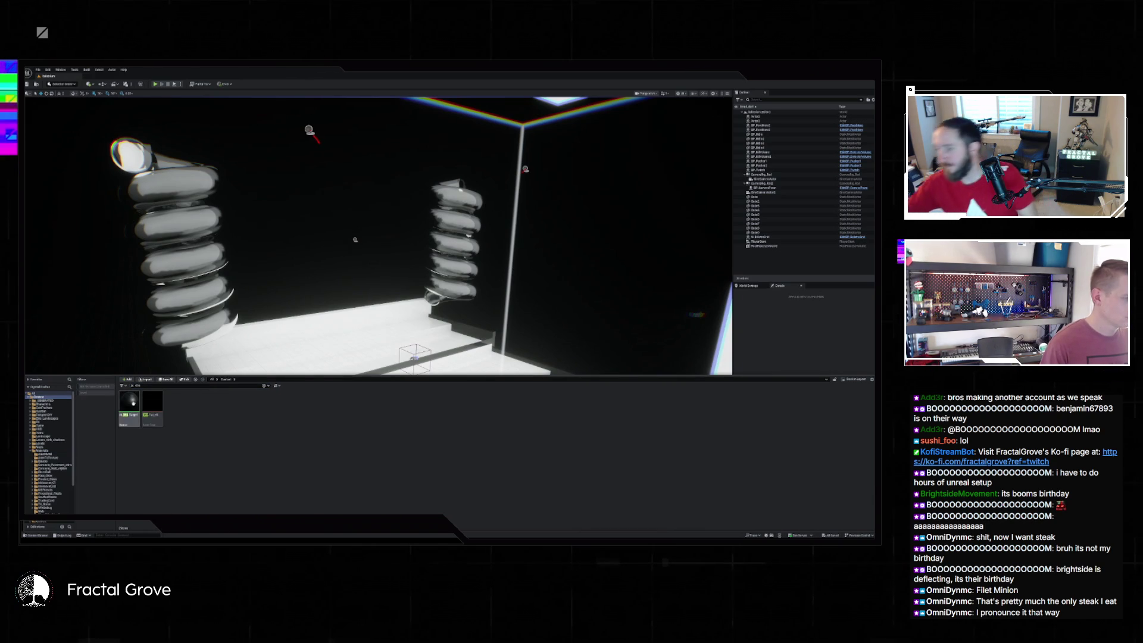
left_click(136, 409)
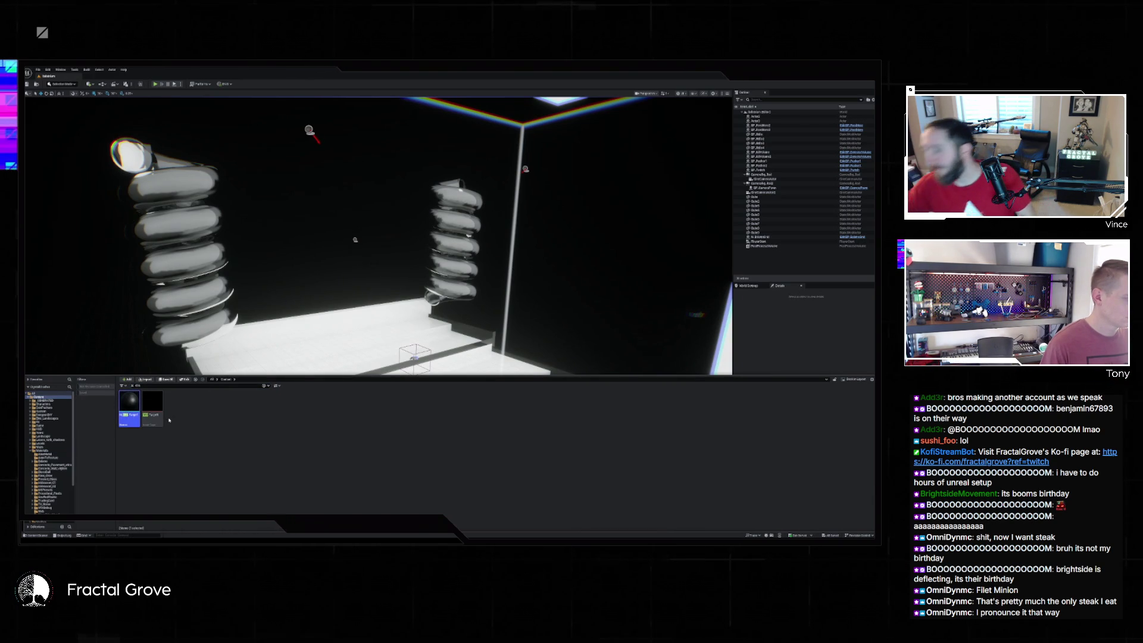
key("alt+Left")
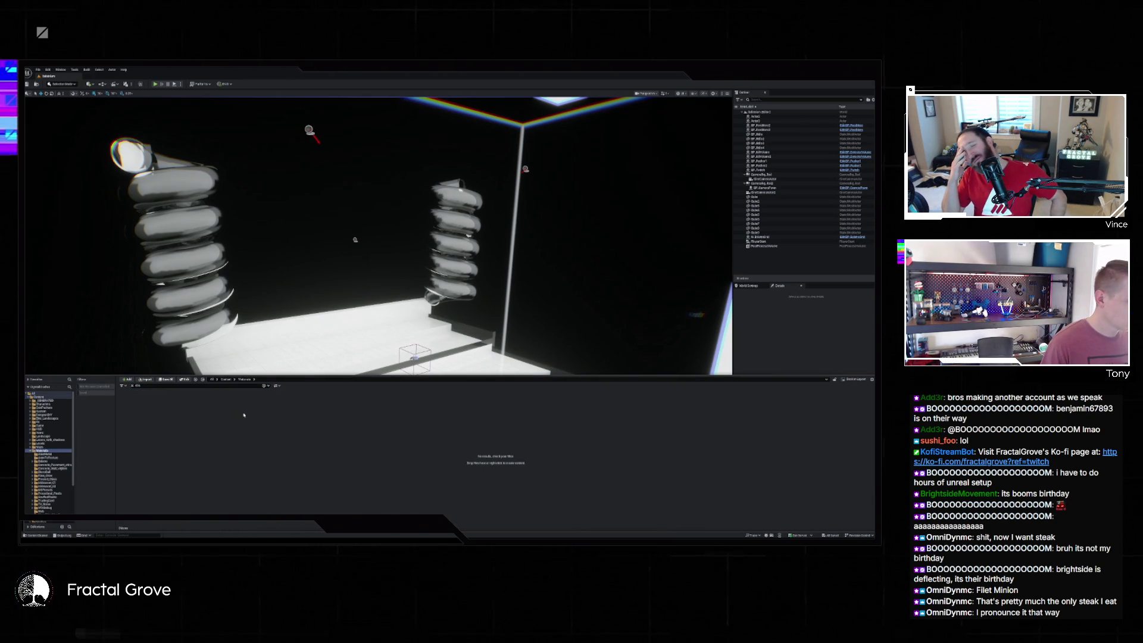
key("alt+Left")
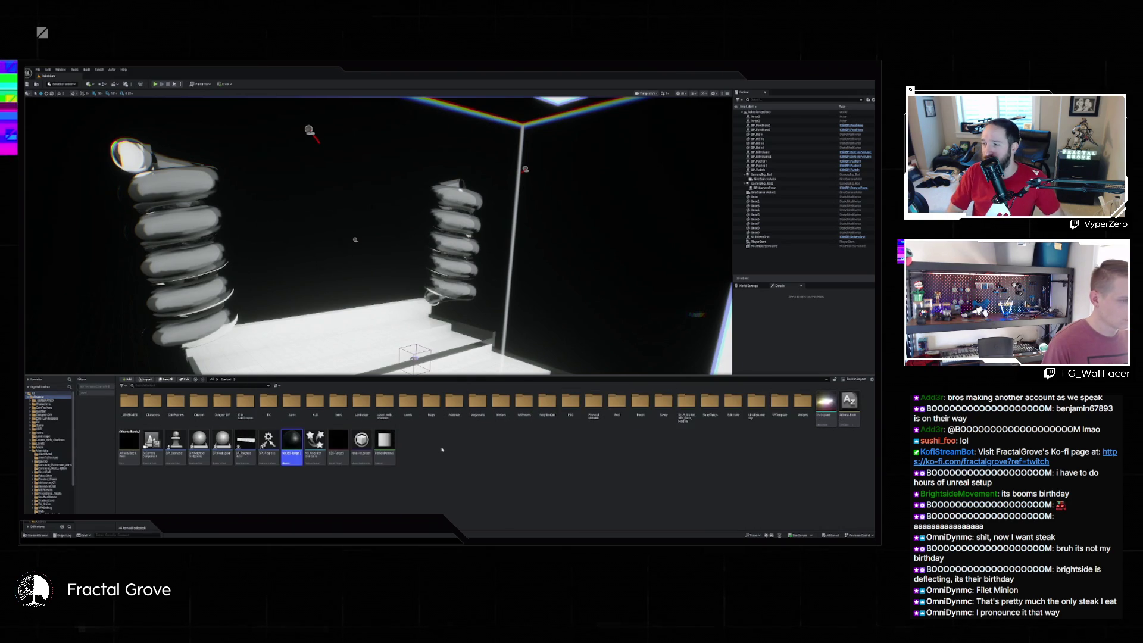
double_click(454, 408)
double_click(528, 416)
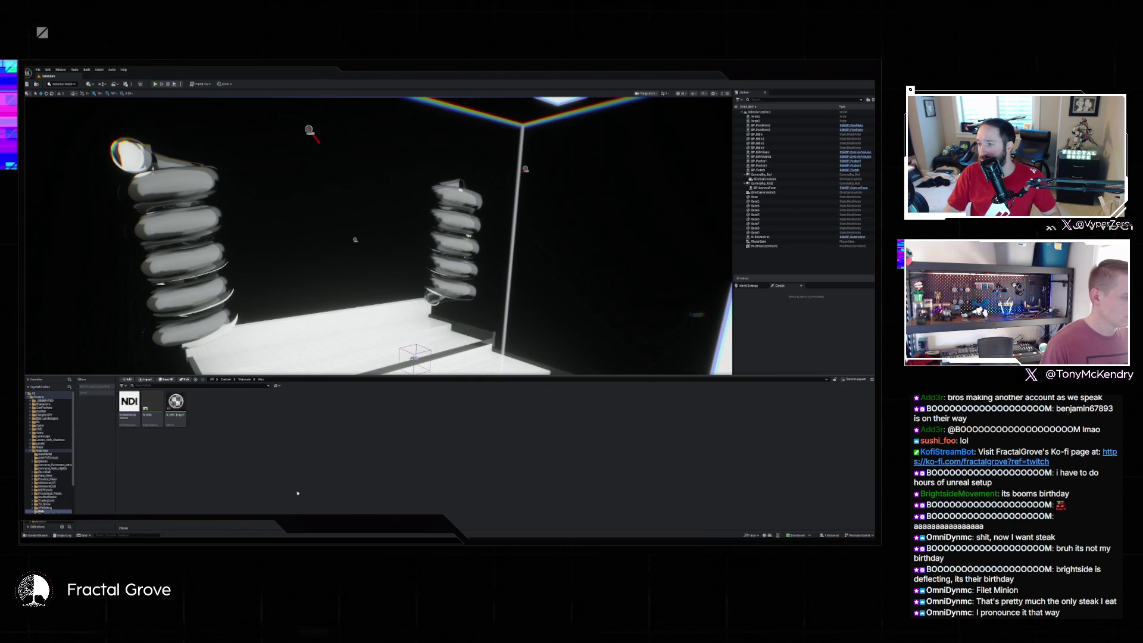
- In M_OBS-Target1, assign the 'rt' render target texture to the Texture Sample node
double_click(175, 408)
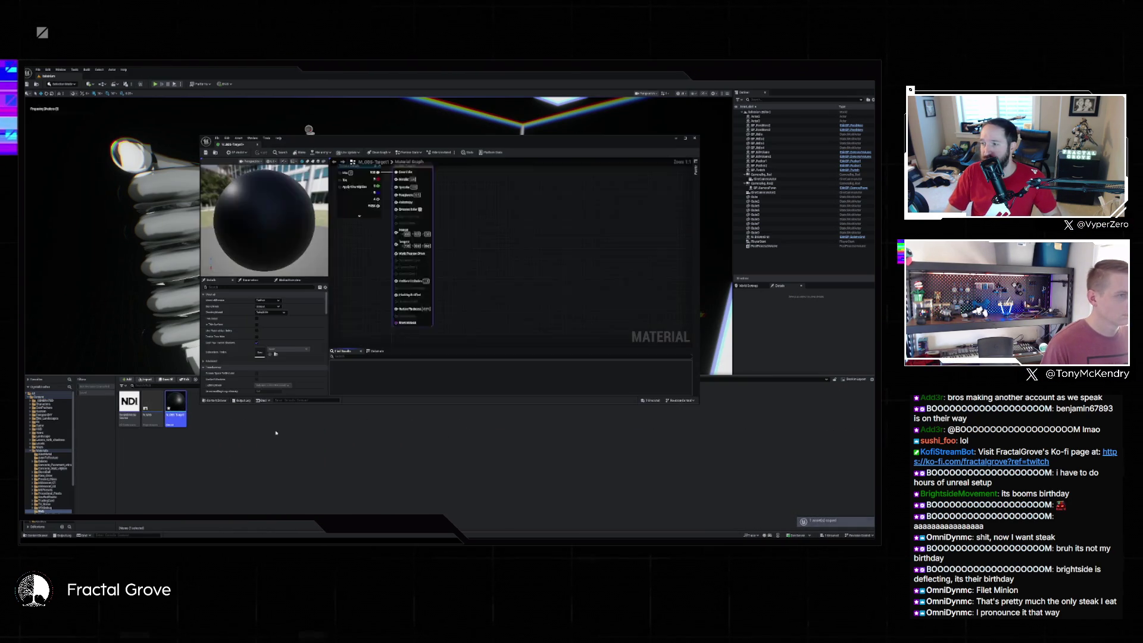
left_click(455, 206)
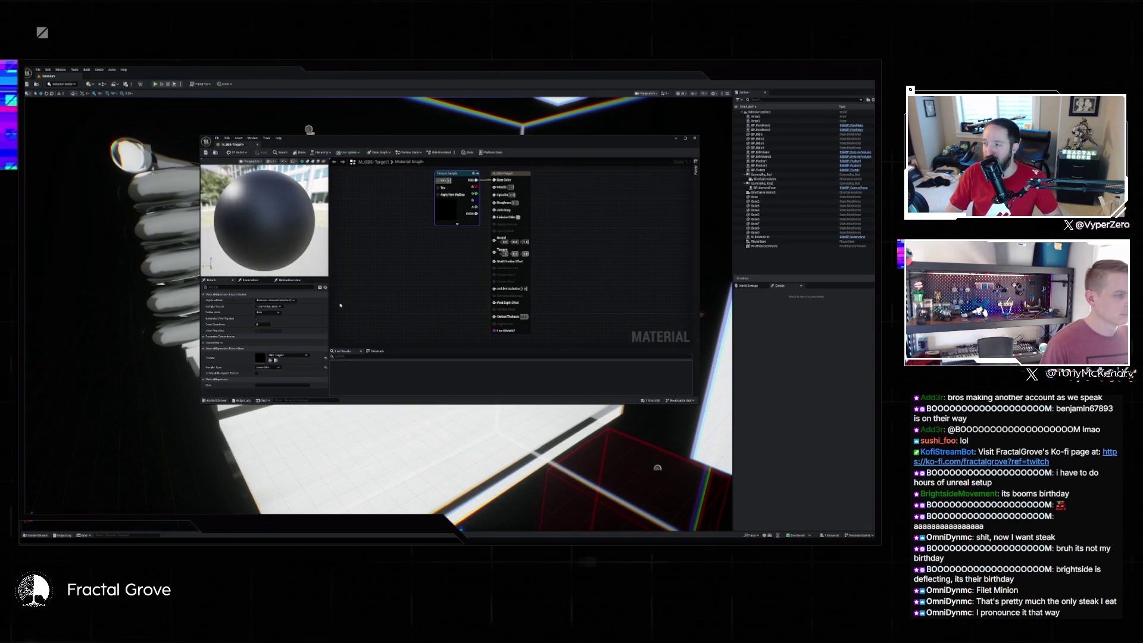
left_click(291, 355)
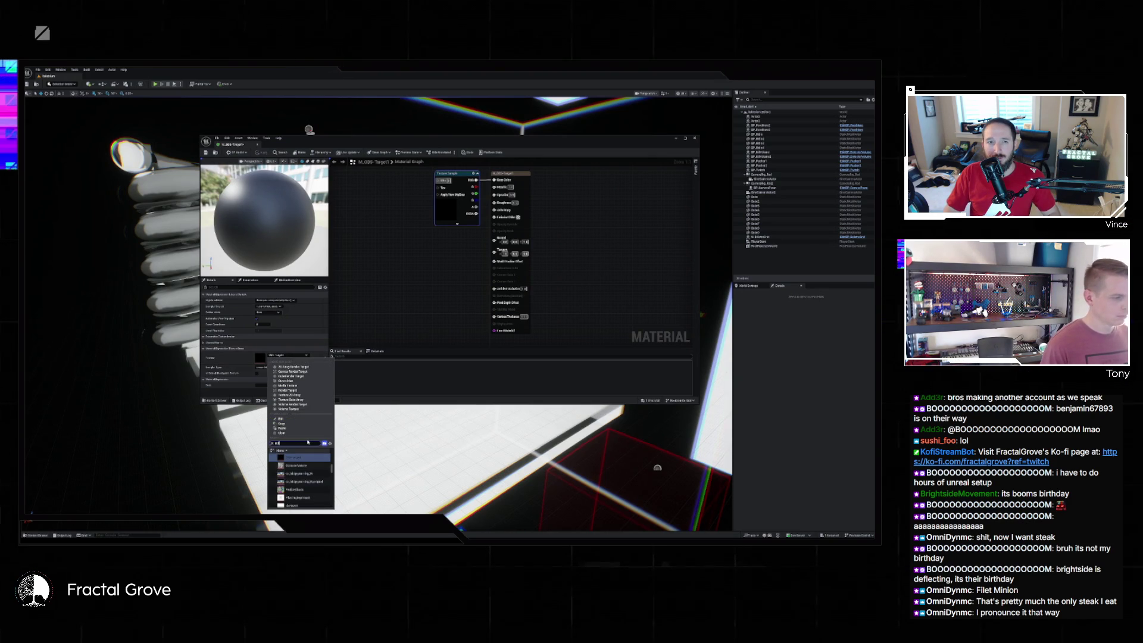
type("rt")
left_click(303, 457)
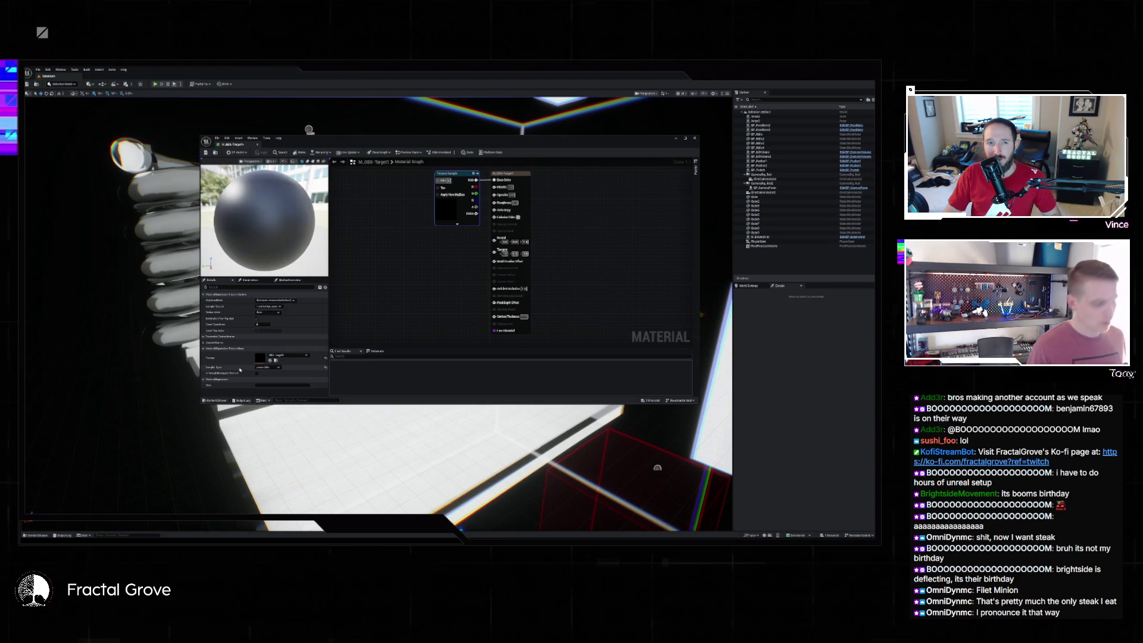
left_click(37, 535)
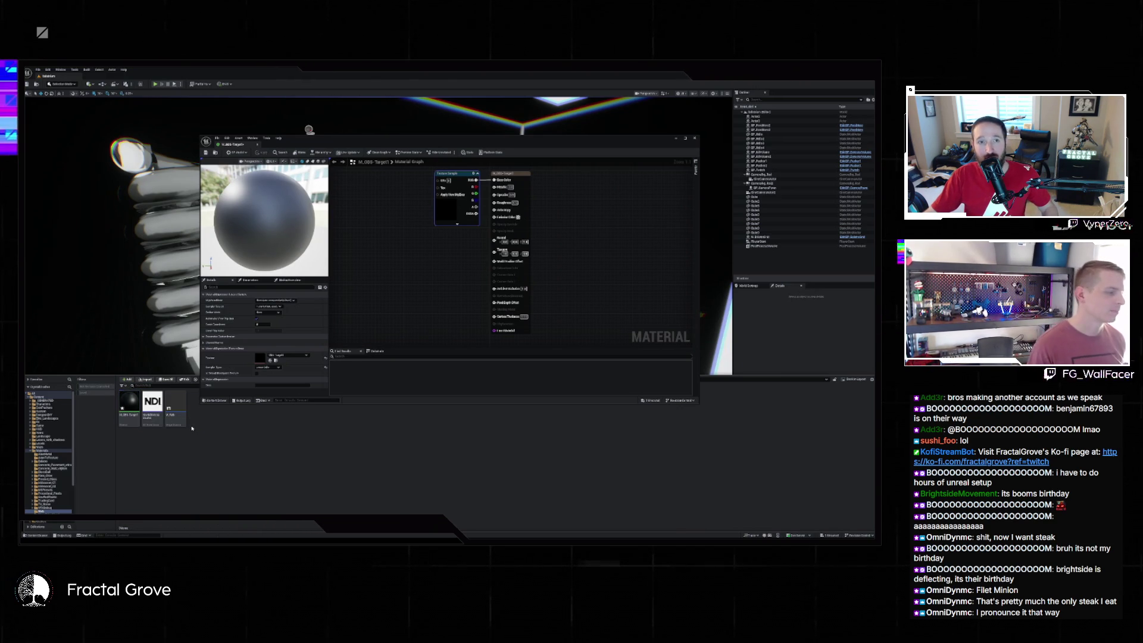
- Check the NDI media source's Asset Actions, dismiss them, and open the Content Drawer in the material editor
right_click(152, 413)
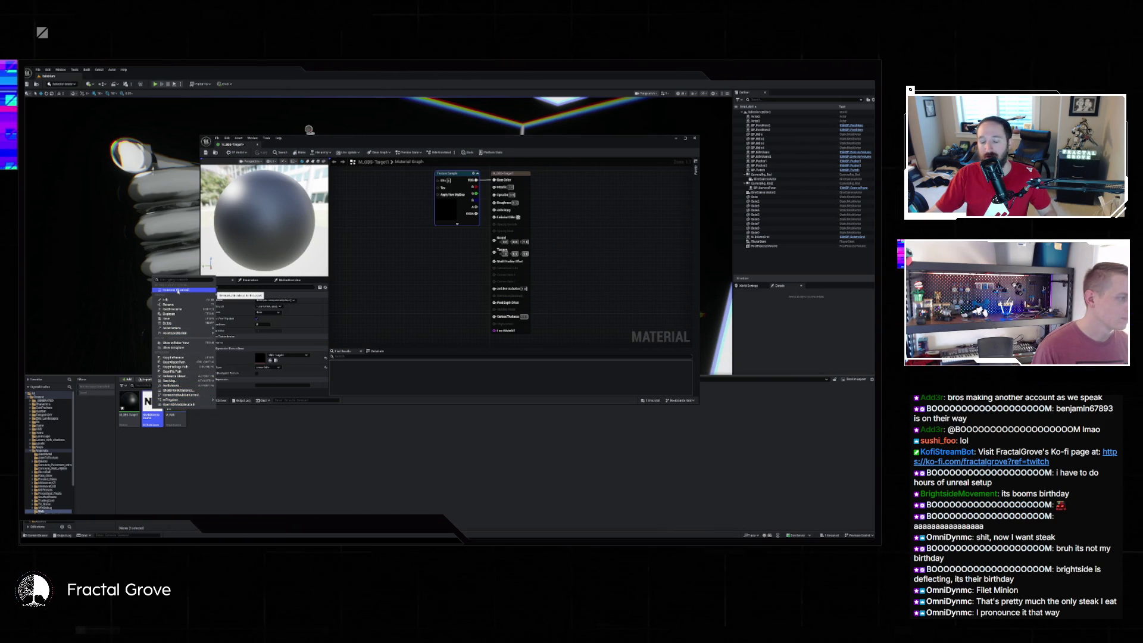
mouse_move(178, 328)
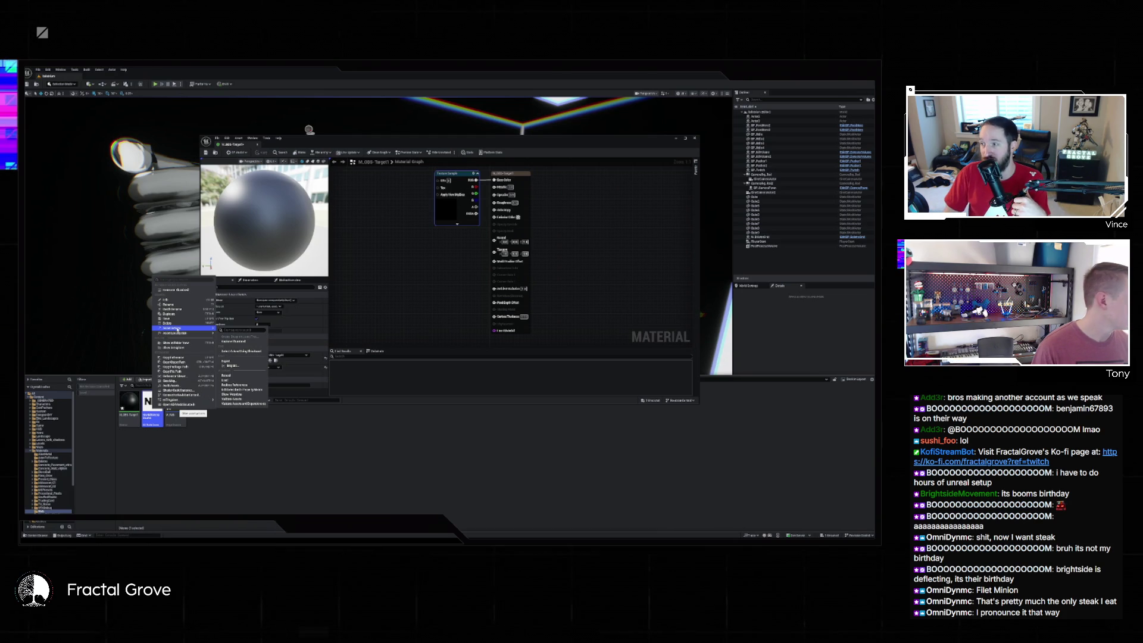
key("Escape")
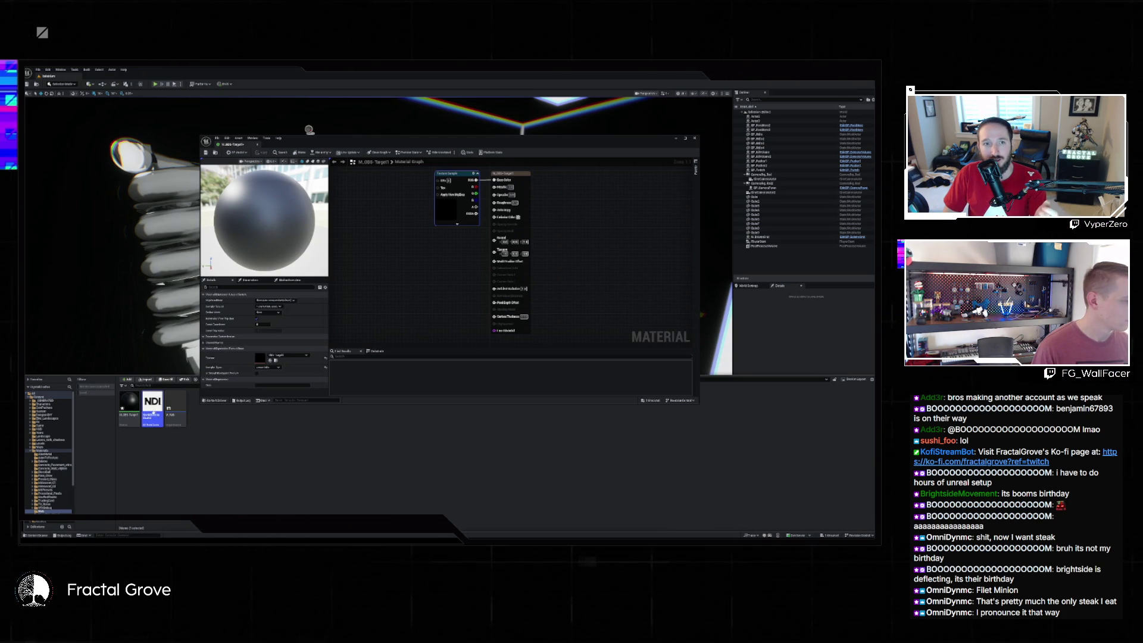
mouse_move(129, 409)
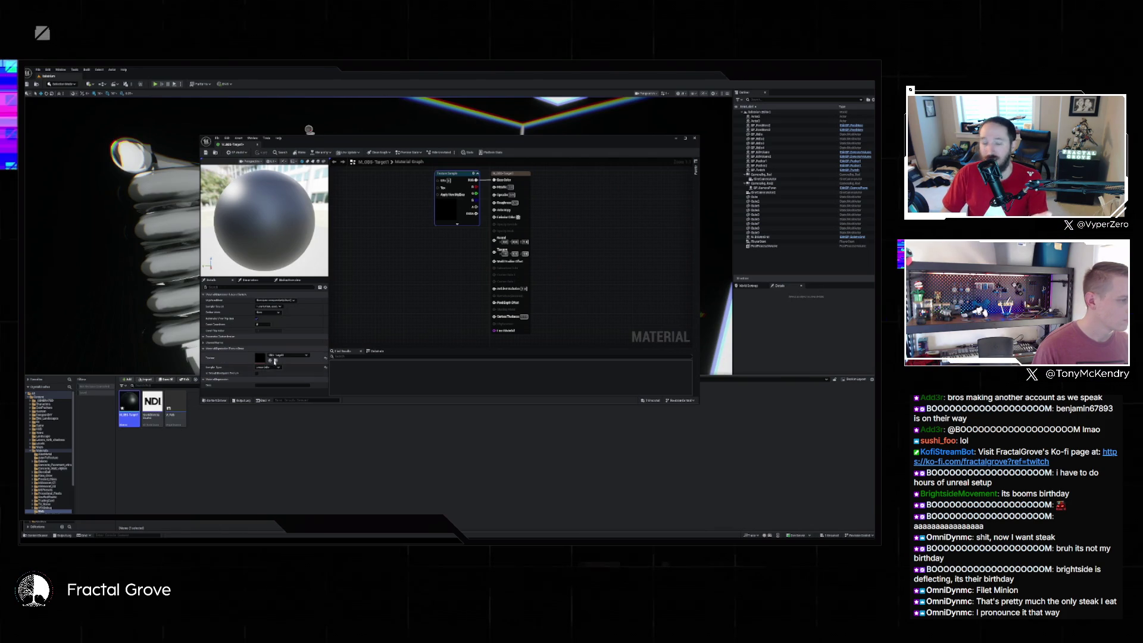
key("ctrl+space")
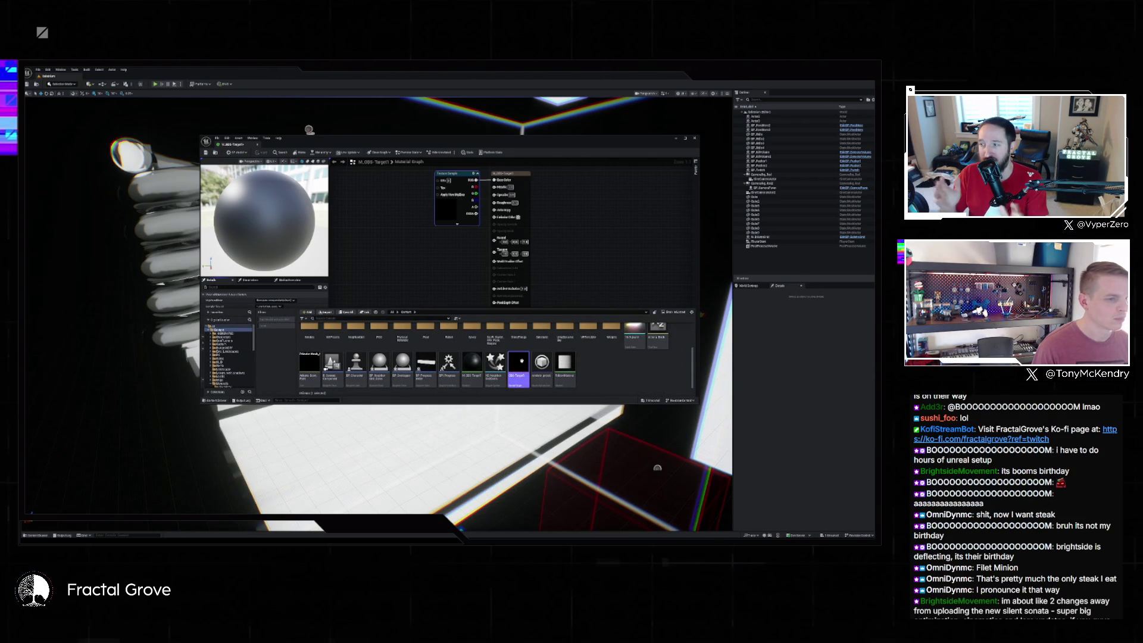
- Open the OBS-Target render target texture and cancel the source-file browser
double_click(518, 364)
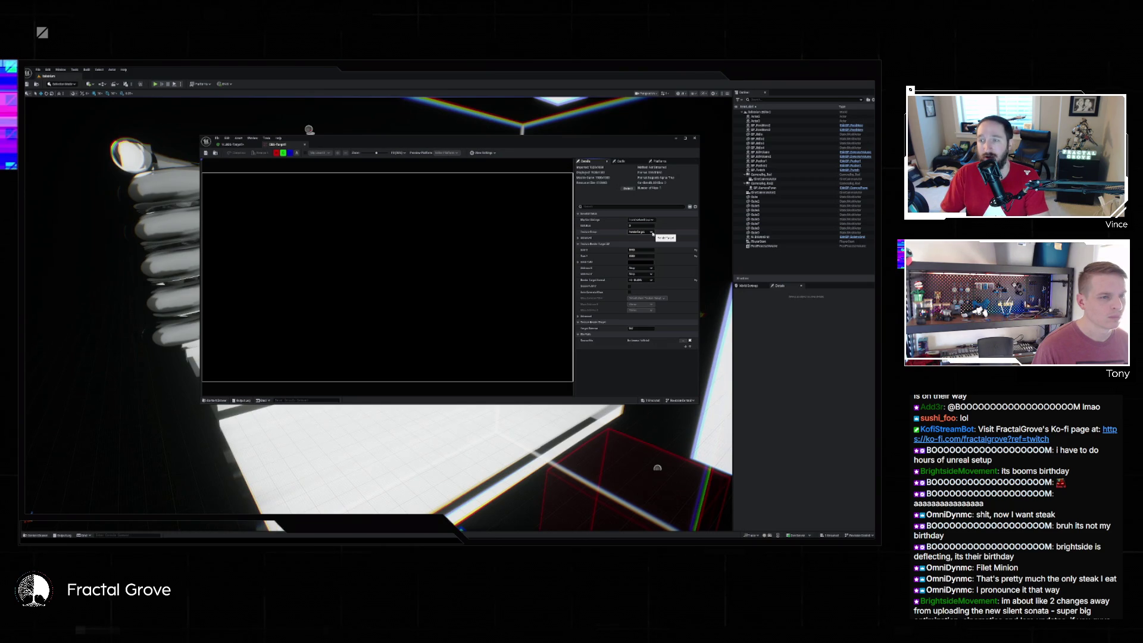
left_click(685, 342)
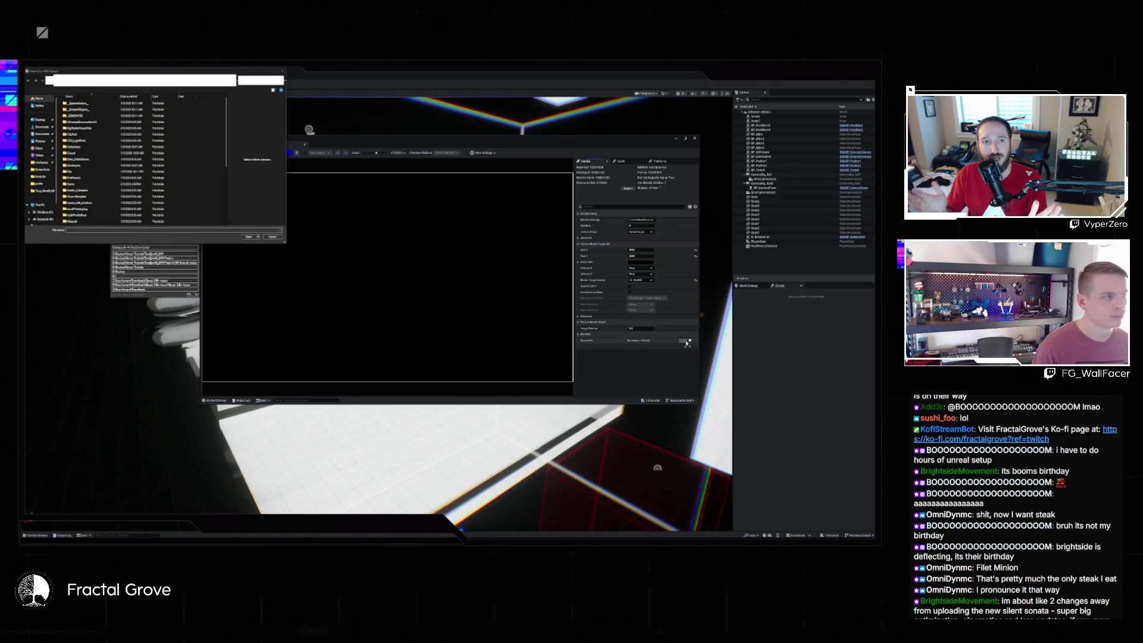
left_click(279, 237)
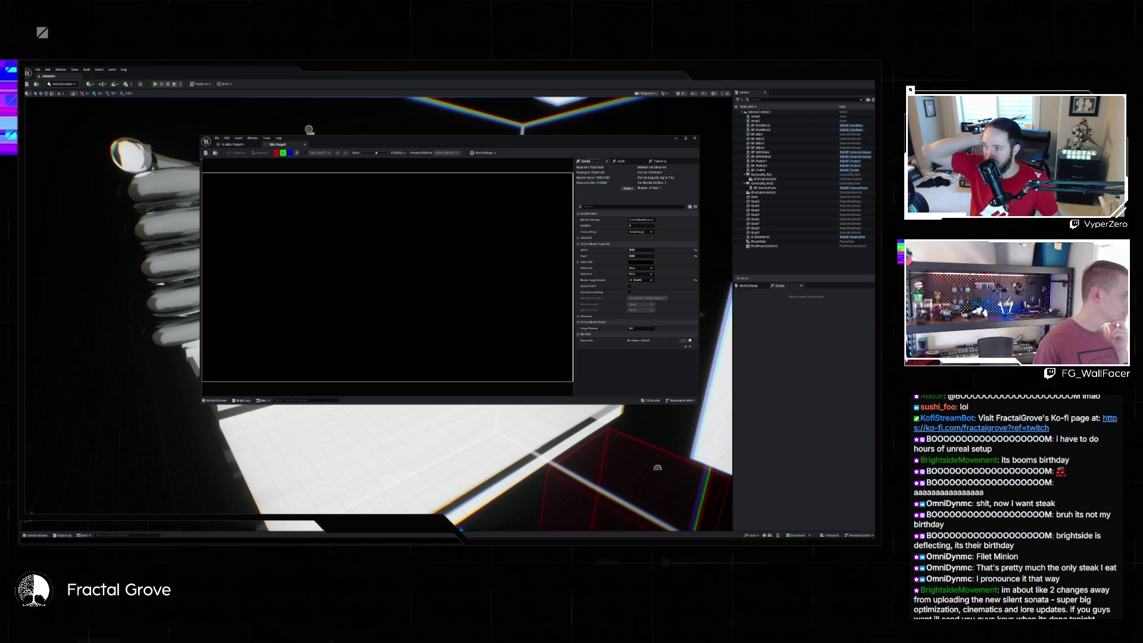
- Sync the content drawer to the render target's folder and dismiss the NDI asset's menu
left_click(214, 401)
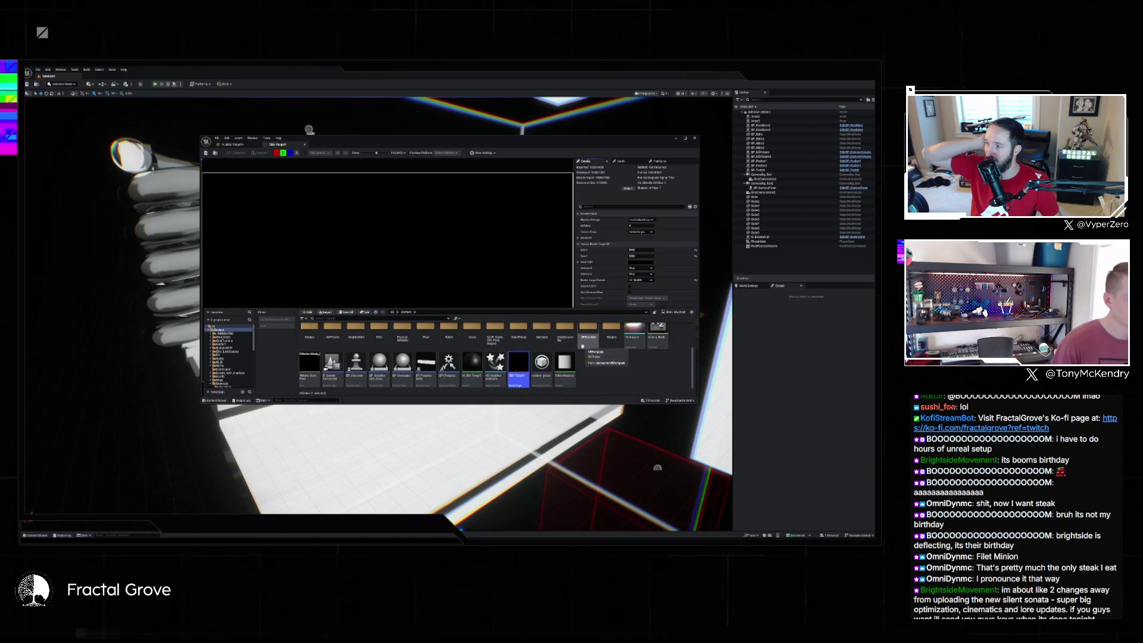
key("ctrl+b")
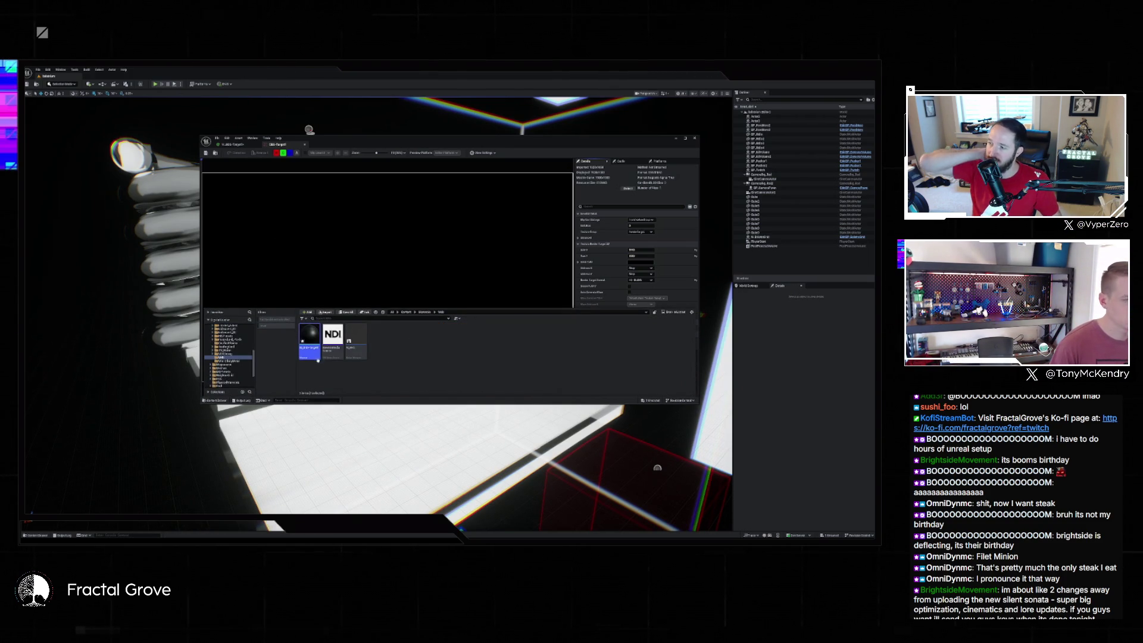
right_click(341, 343)
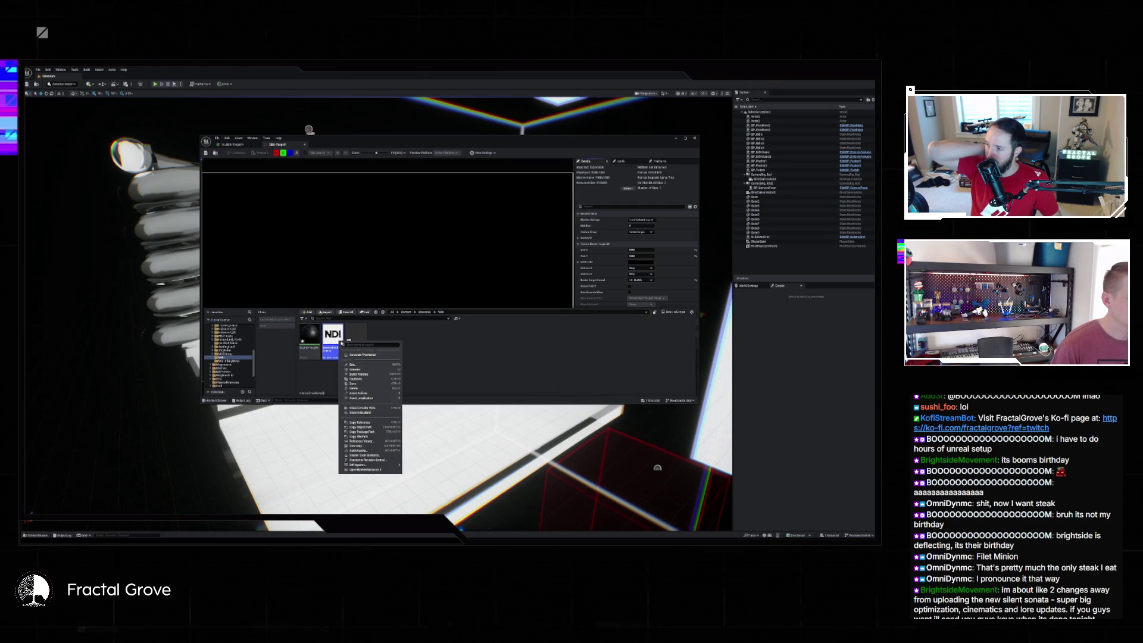
left_click(382, 338)
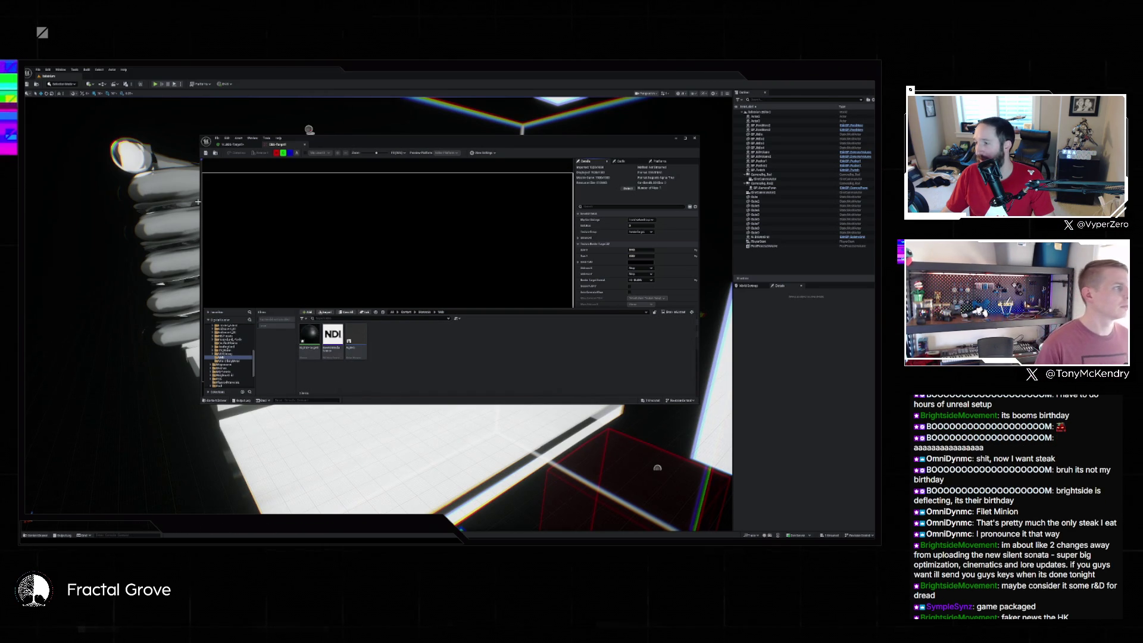
- Load the studio level with the colour-grid wall from Recent Levels
left_click(37, 69)
left_click(38, 69)
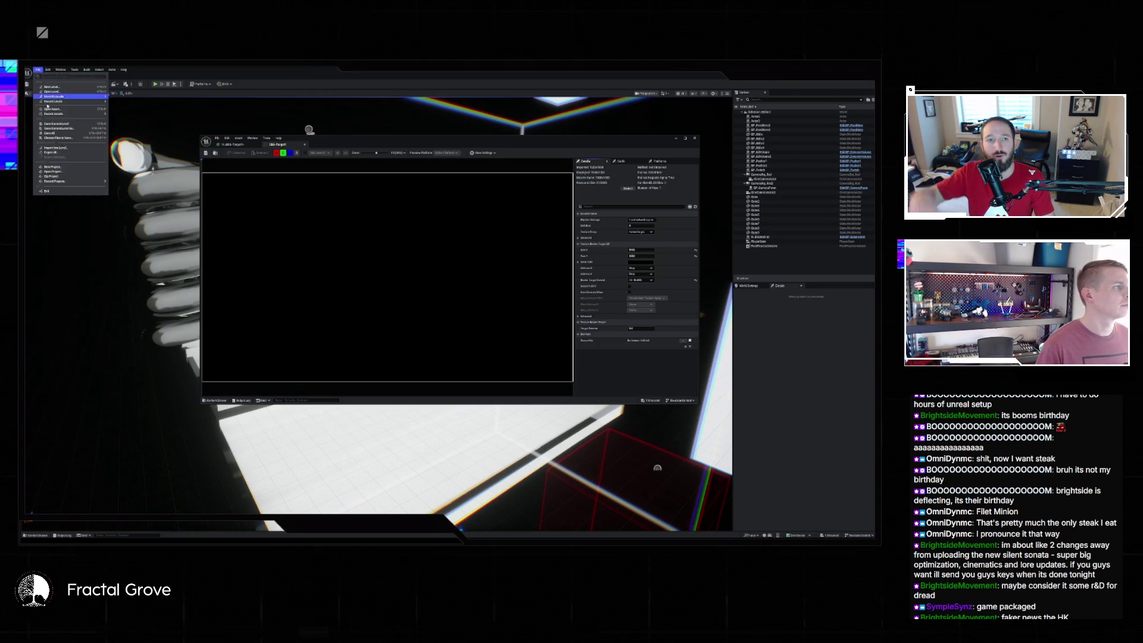
mouse_move(47, 102)
left_click(139, 109)
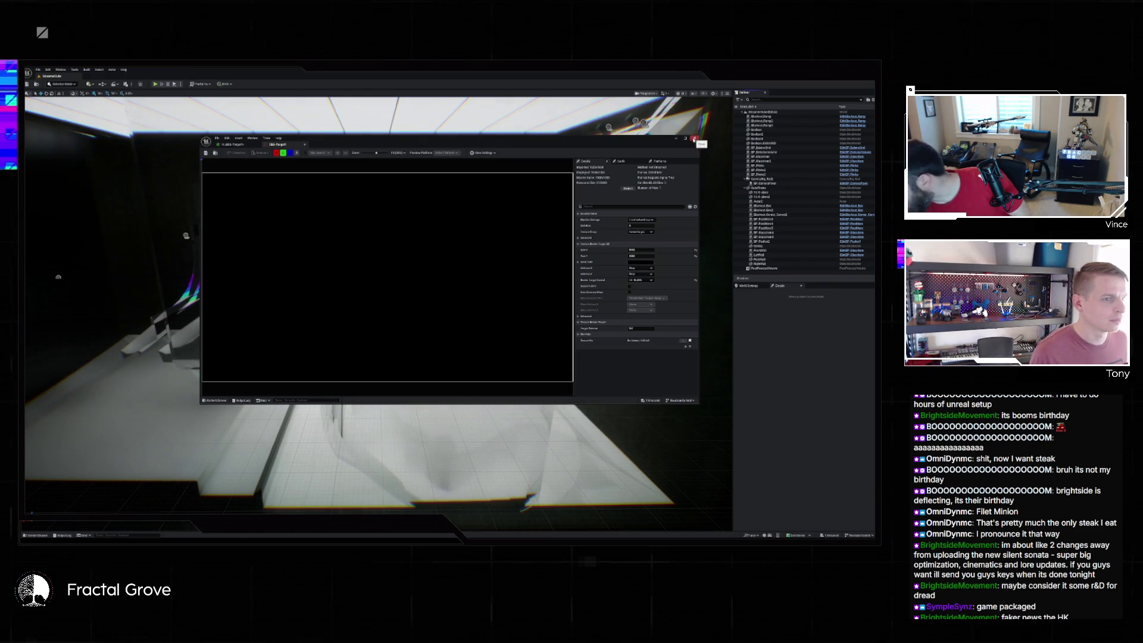
- Drag the NDI media asset from the Content Drawer onto the colour-grid wall
left_click(44, 536)
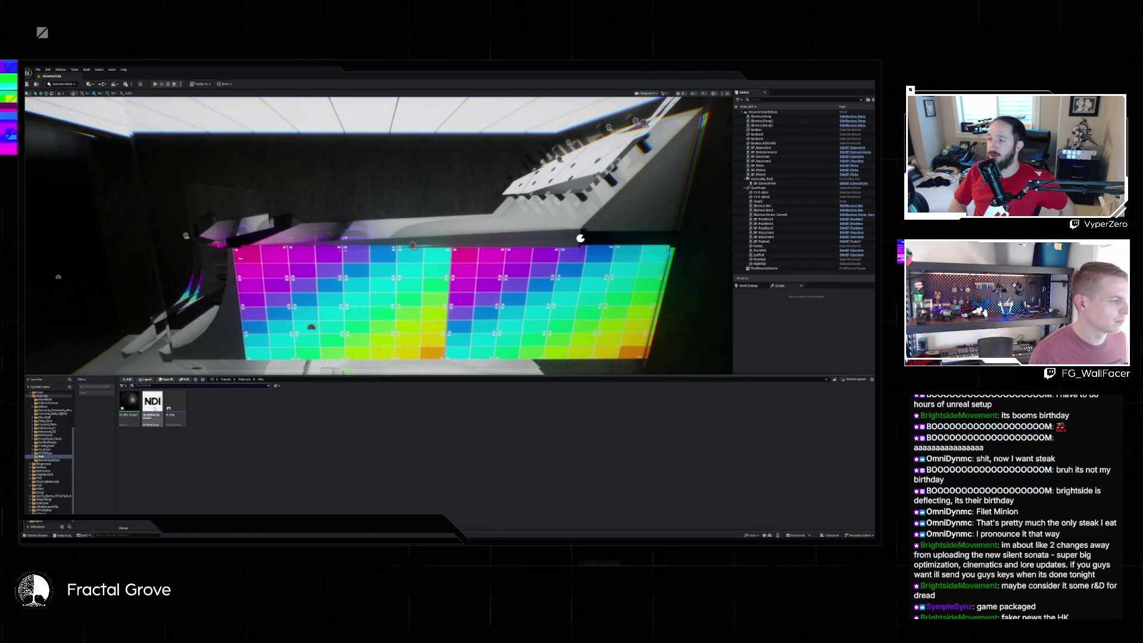
left_click(355, 276)
left_click_drag(337, 295, 336, 298)
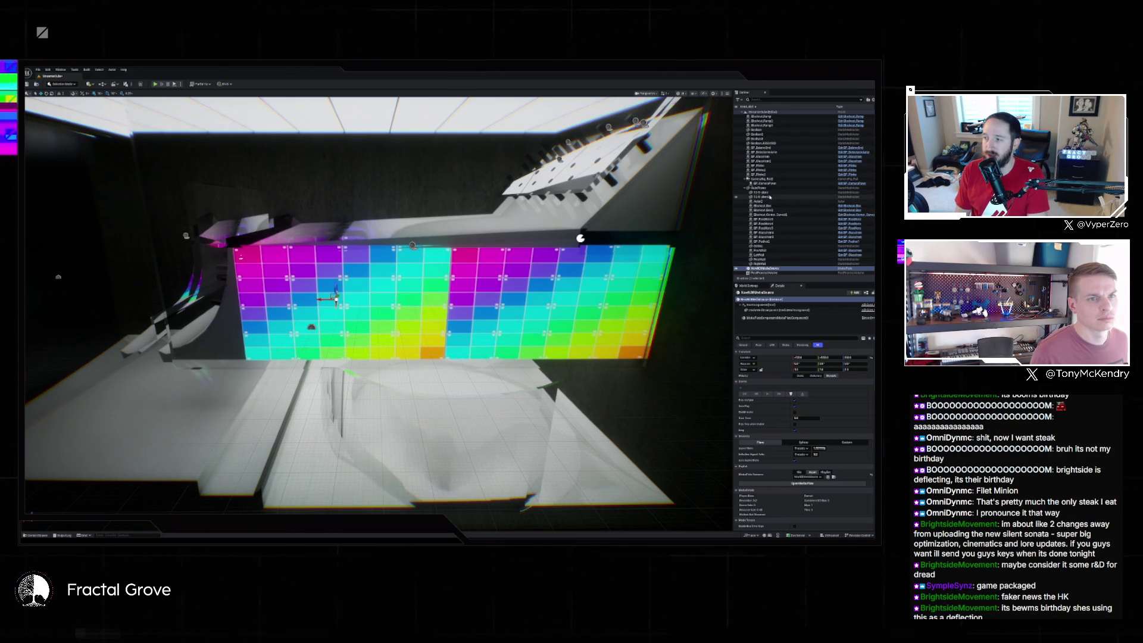
- Copy the 16-9 plane's location and paste it onto the NewMediaSource actor
left_click(770, 192)
right_click(780, 359)
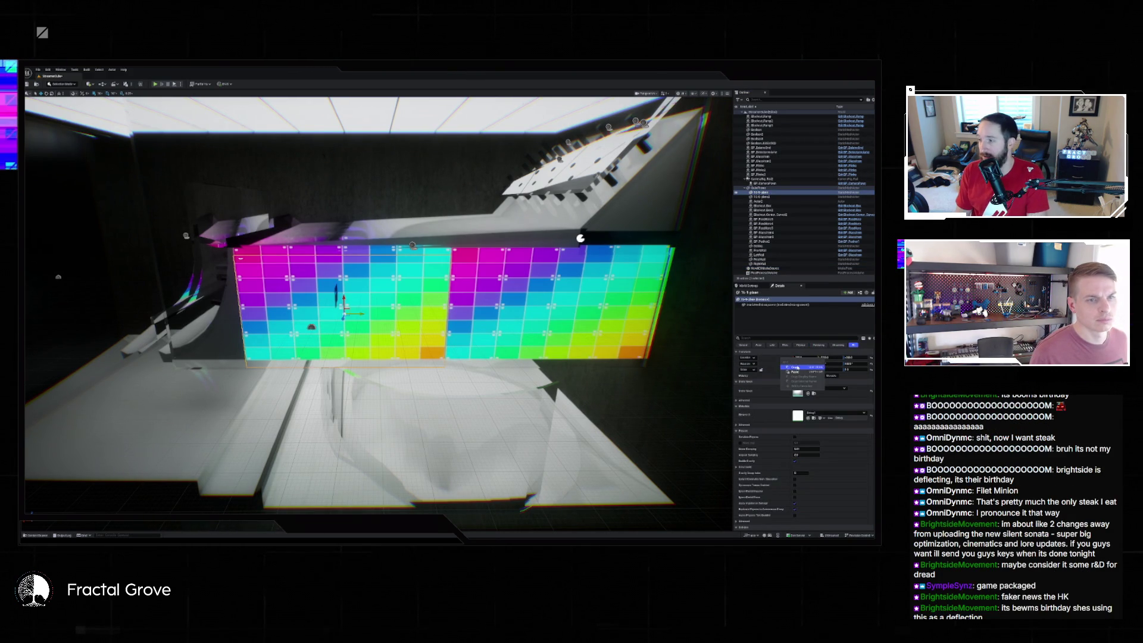
left_click(794, 367)
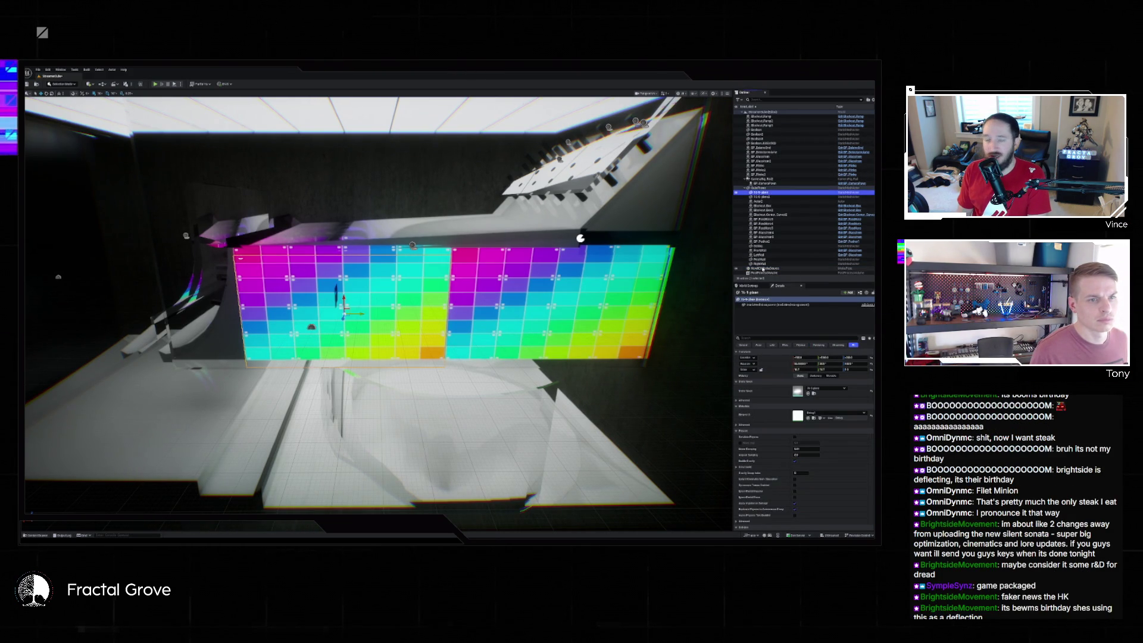
right_click(765, 271)
left_click(755, 354)
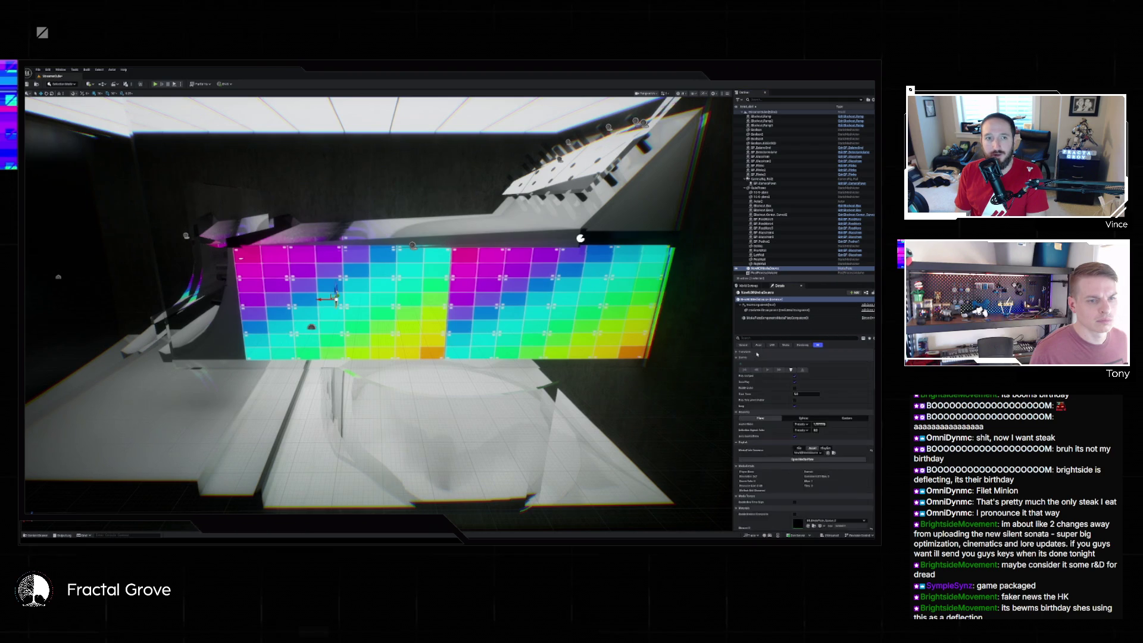
right_click(772, 360)
left_click(789, 373)
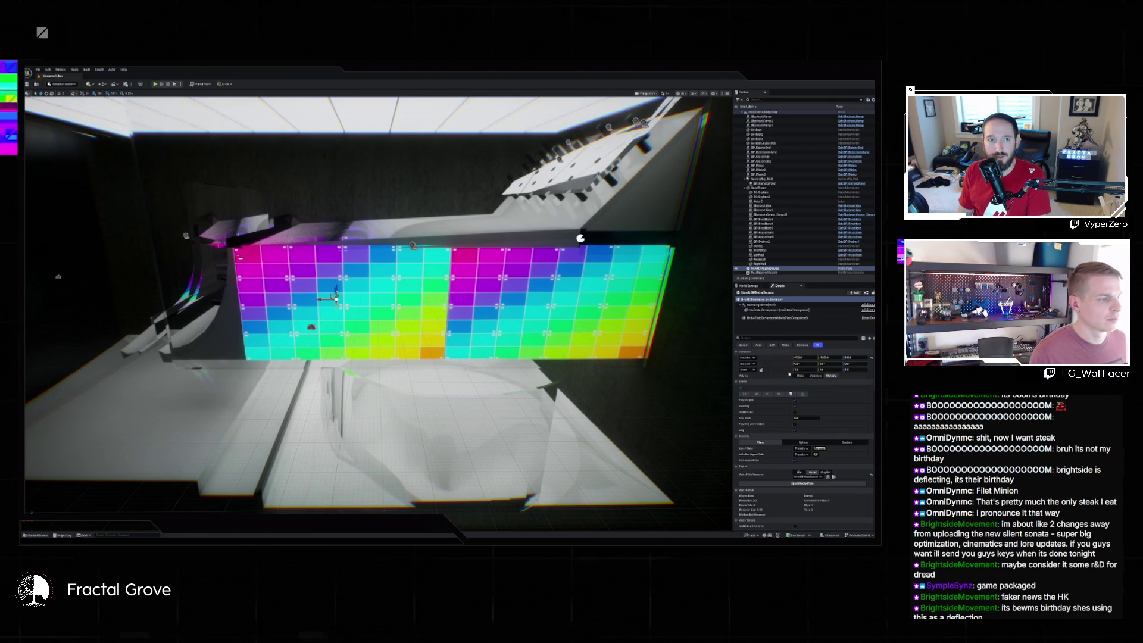
- Set the media actor's Z rotation to 90° and start a Play-In-Editor test
left_click(852, 363)
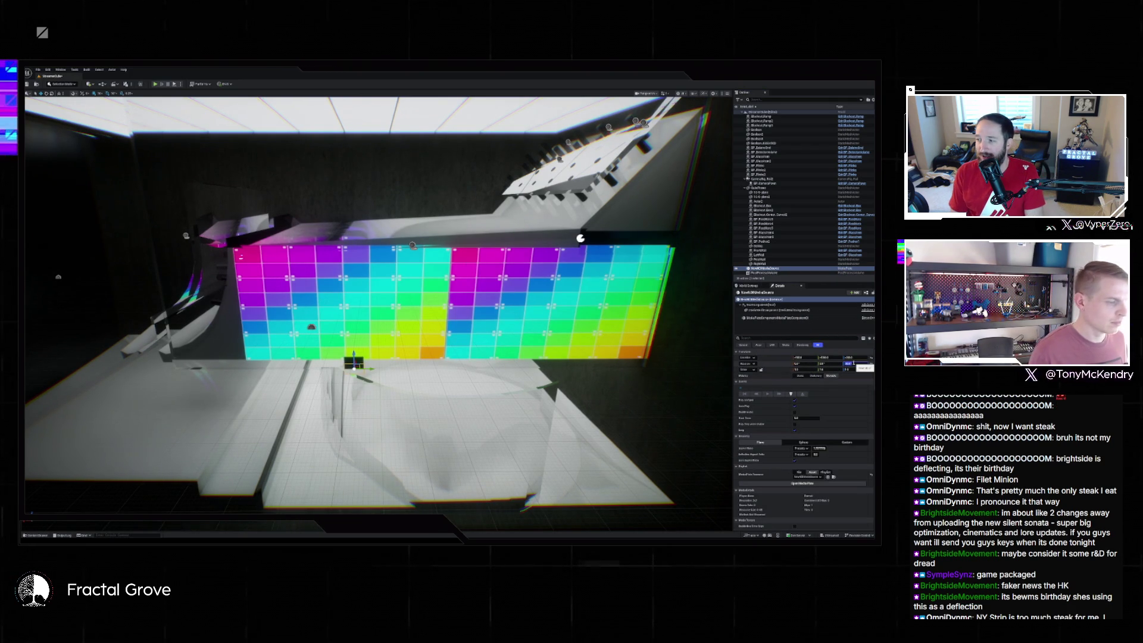
type("90")
key("Return")
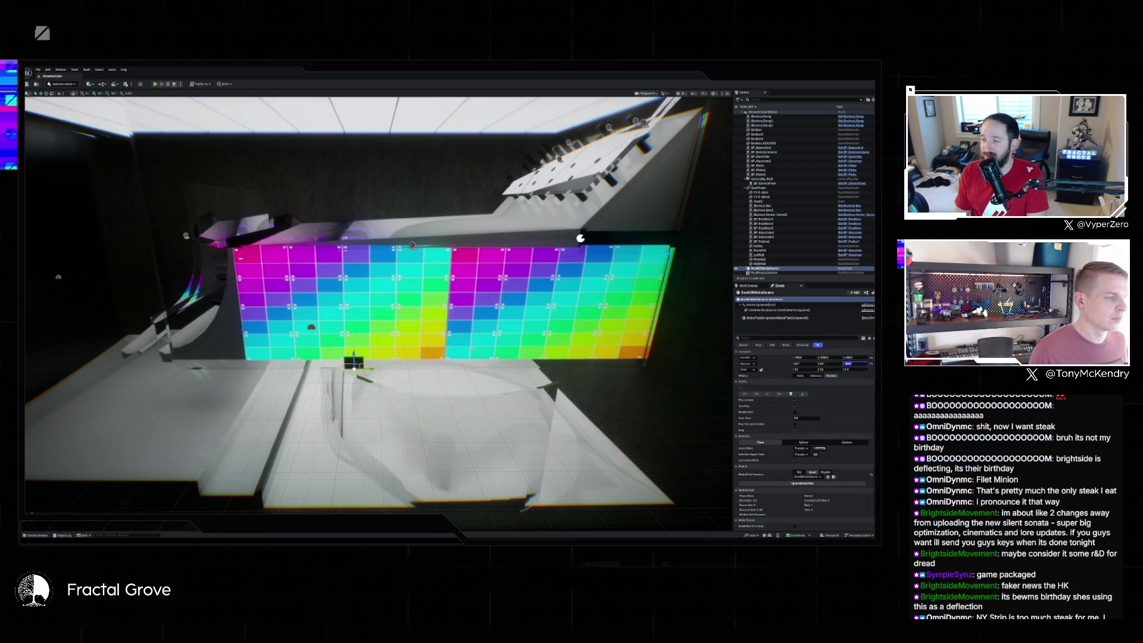
left_click(791, 394)
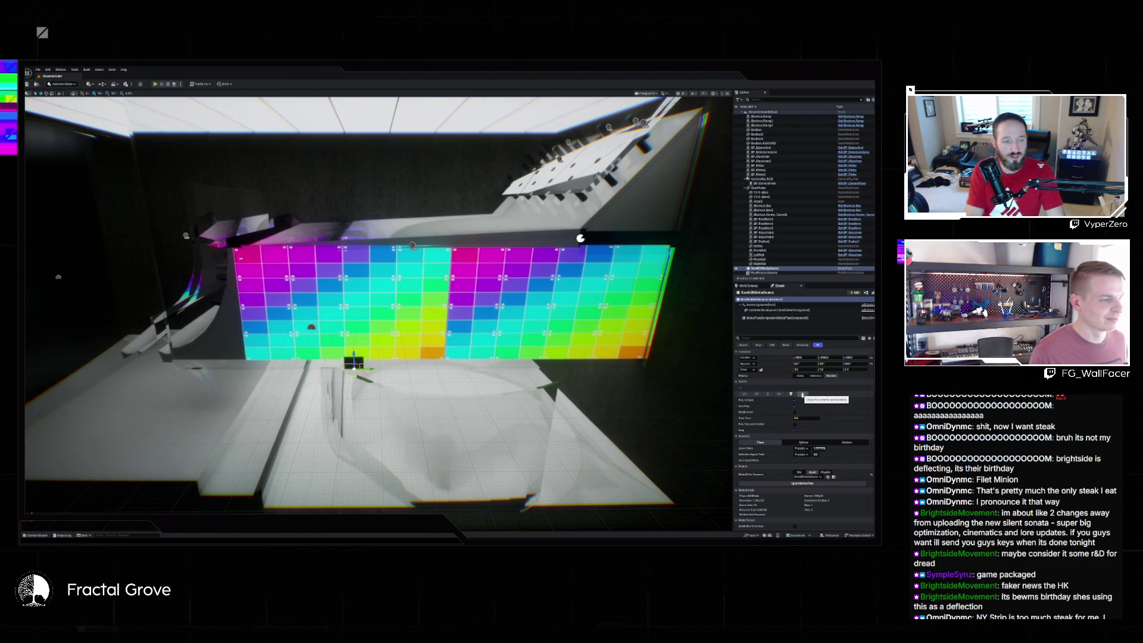
mouse_move(381, 297)
left_mouse_down()
mouse_move(381, 417)
mouse_move(381, 322)
mouse_move(357, 274)
left_mouse_up()
left_click_drag(616, 365, 611, 364)
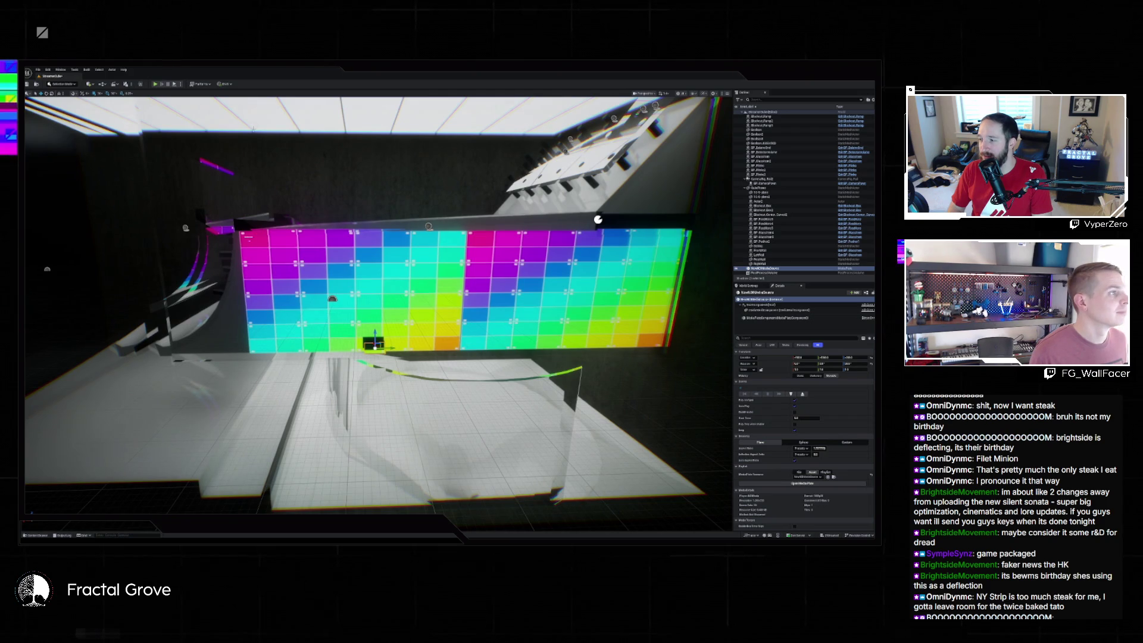
left_click(170, 84)
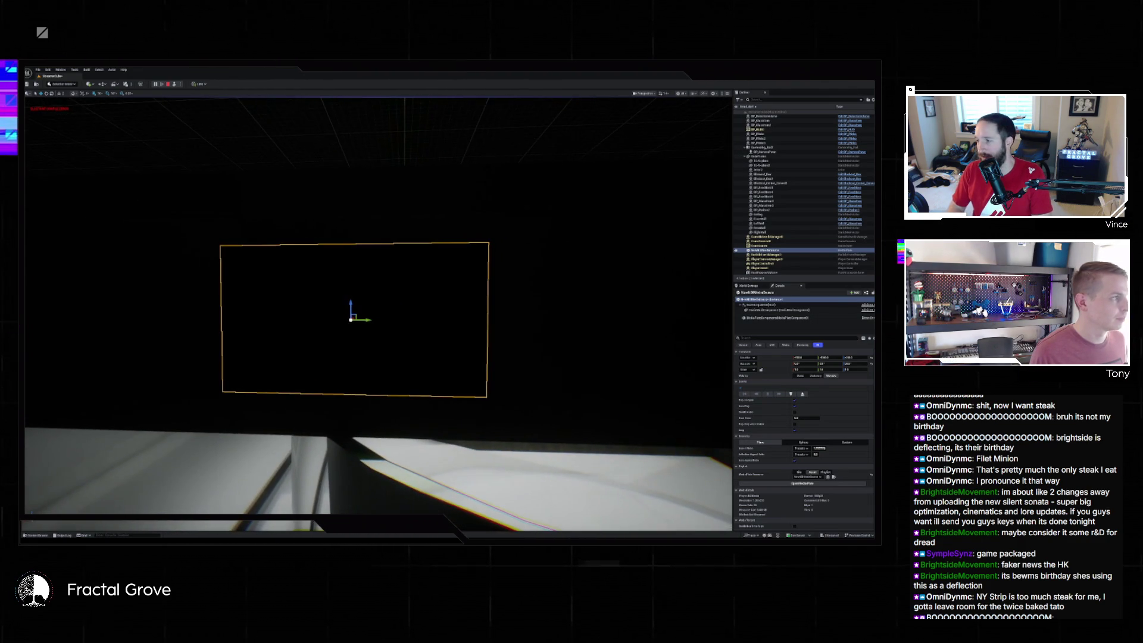
- Stop the test run and open the NDI media source asset from the Content Drawer
key("Escape")
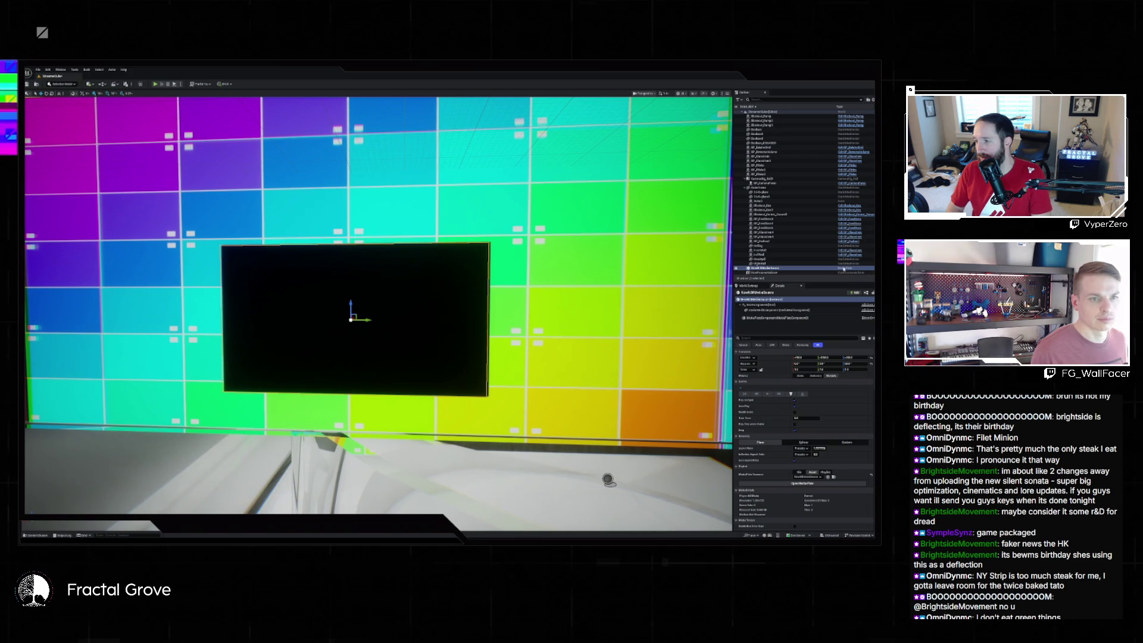
left_click(832, 476)
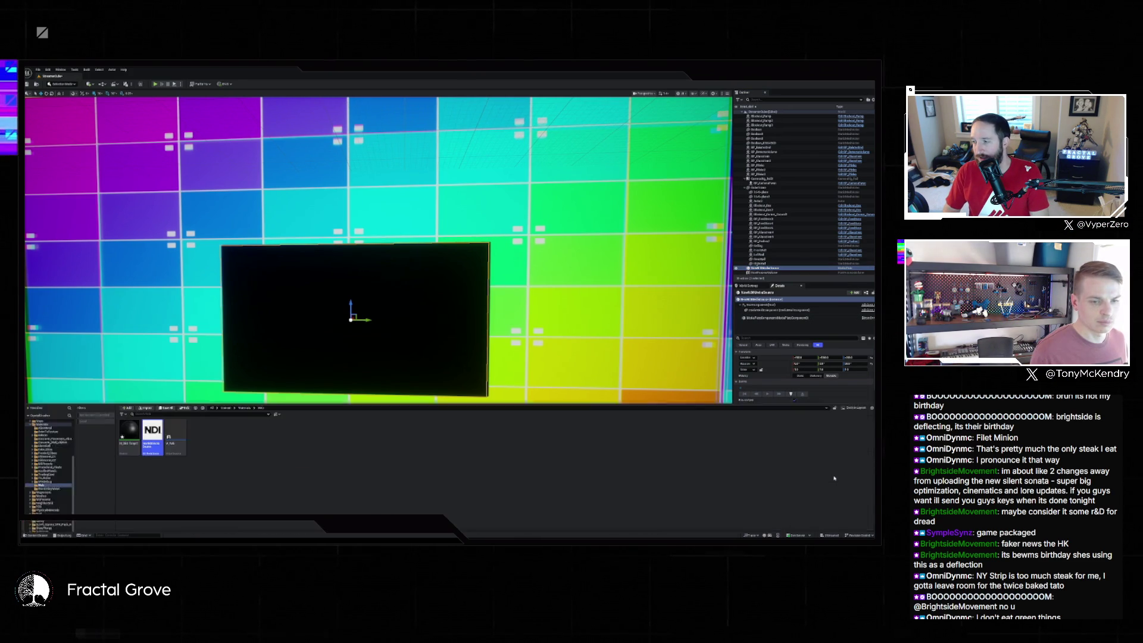
double_click(153, 408)
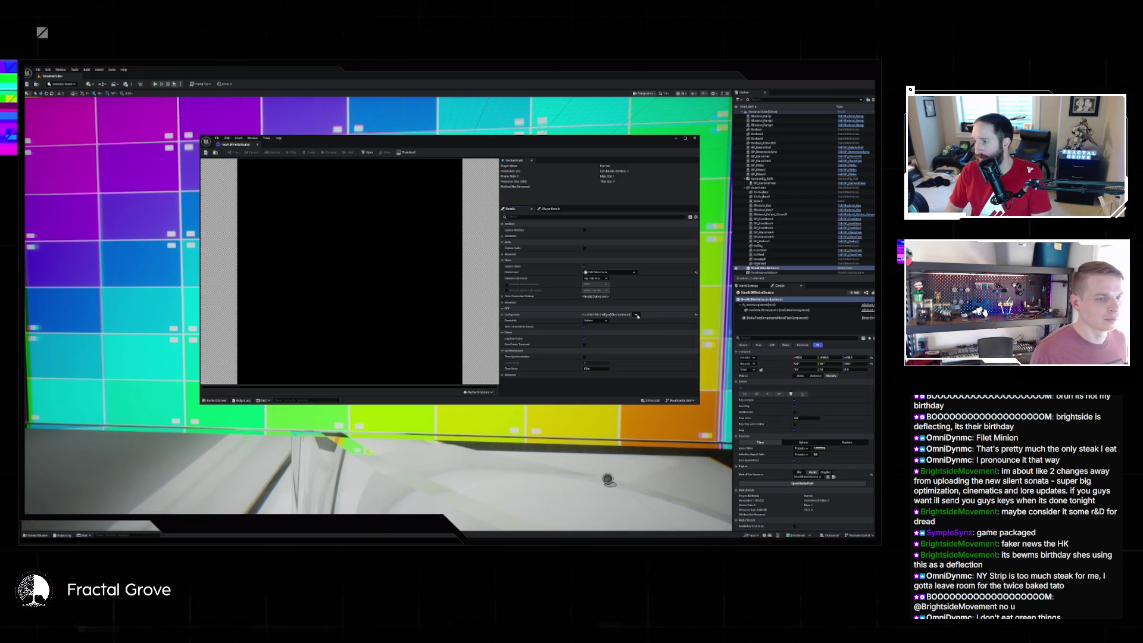
- Apply the chosen NDI source, preview the live feed, close the editor, and frame the black plane
left_click(636, 315)
left_click(654, 326)
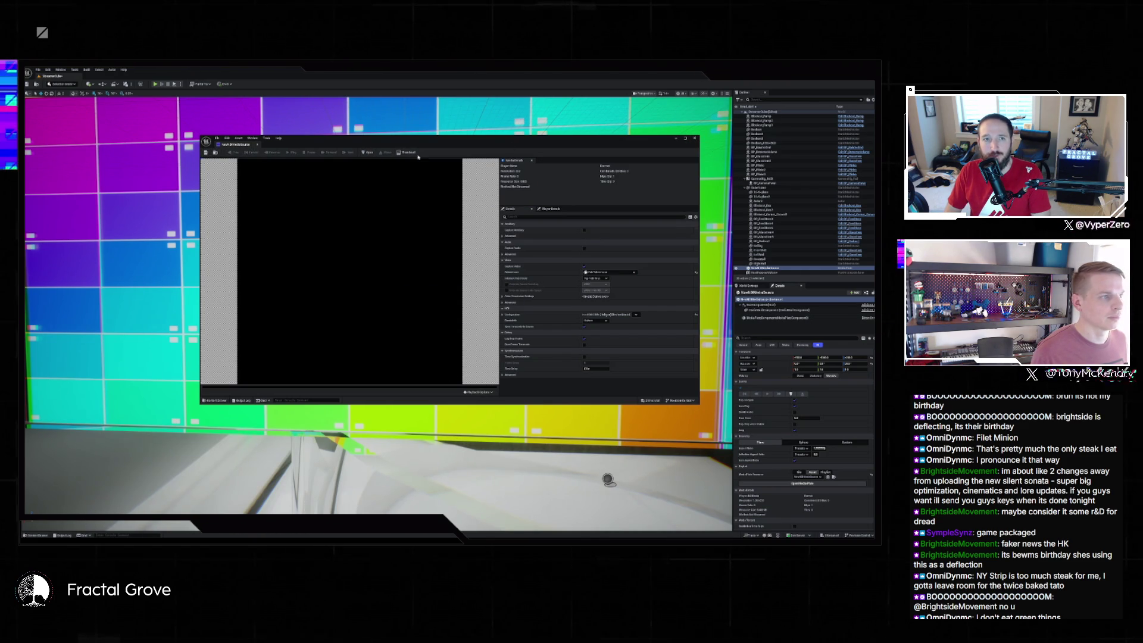
left_click(369, 154)
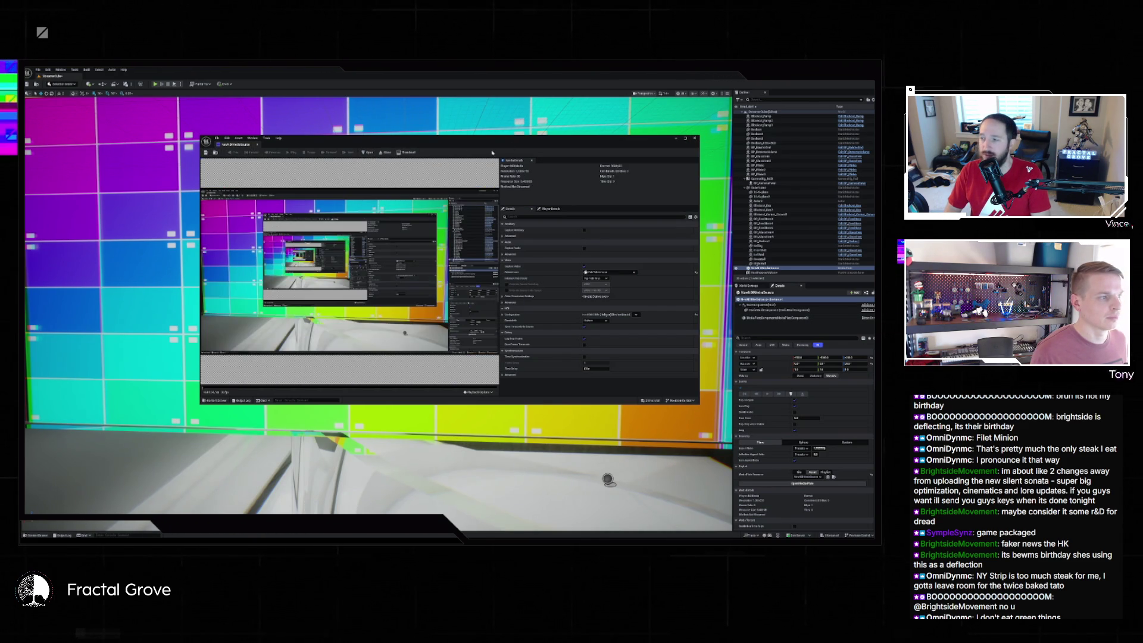
left_click(695, 138)
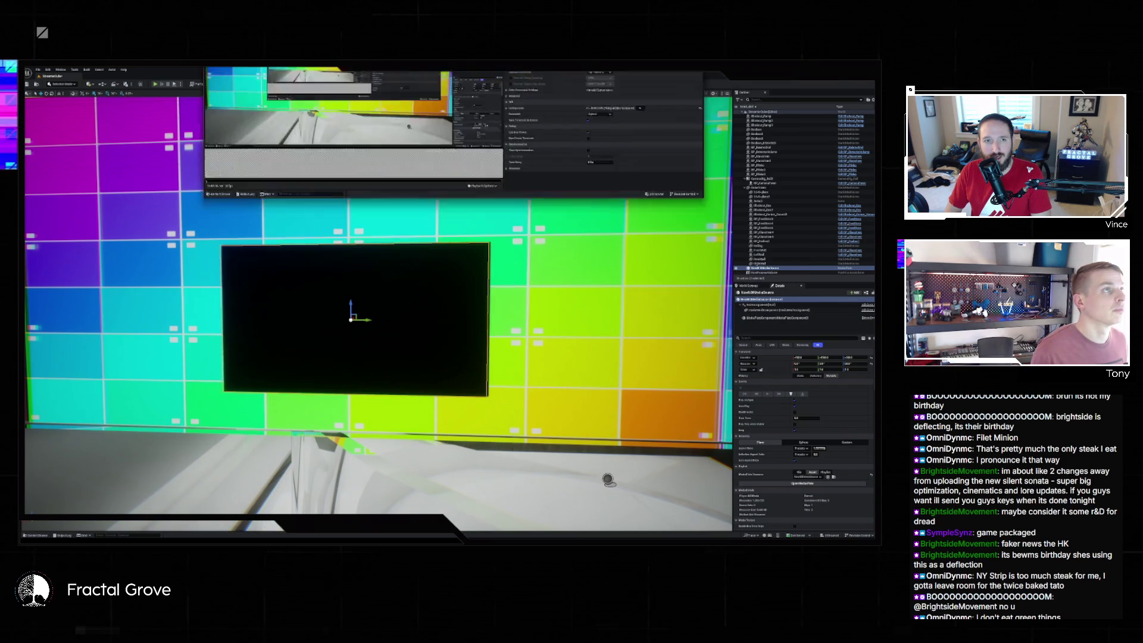
mouse_move(457, 220)
left_mouse_down()
mouse_move(369, 229)
mouse_move(440, 208)
mouse_move(393, 214)
mouse_move(369, 220)
mouse_move(369, 239)
mouse_move(340, 238)
mouse_move(351, 239)
left_mouse_up()
left_click_drag(425, 336, 417, 334)
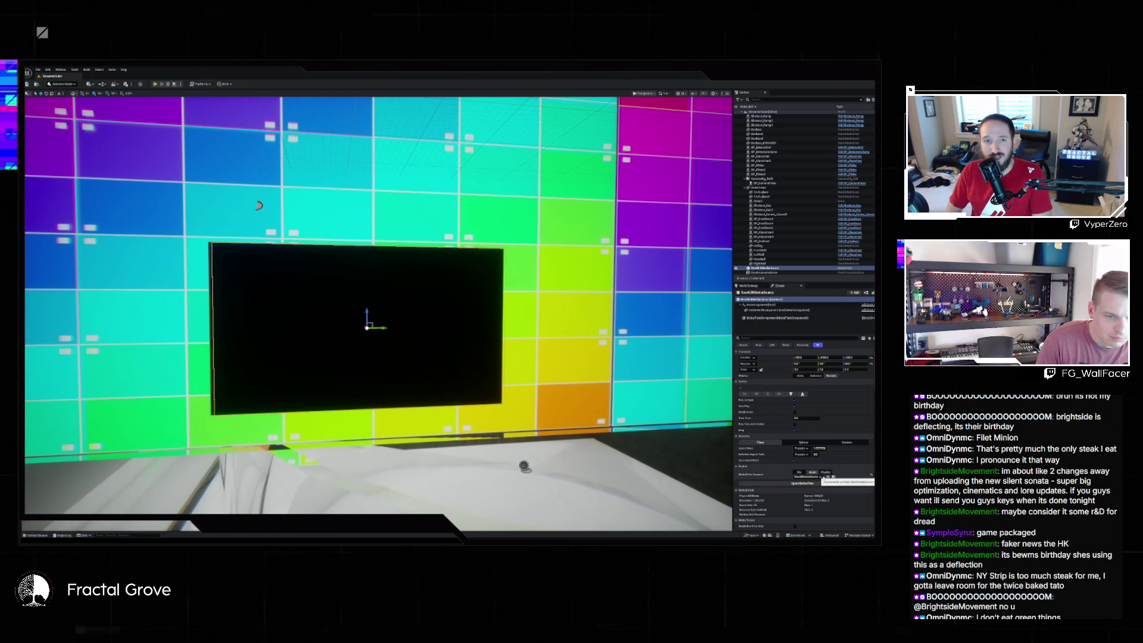
- Scroll Details to the Materials section and launch Play-In-Editor to check the plane
scroll(842, 496, "down", 2)
scroll(846, 493, "down", 2)
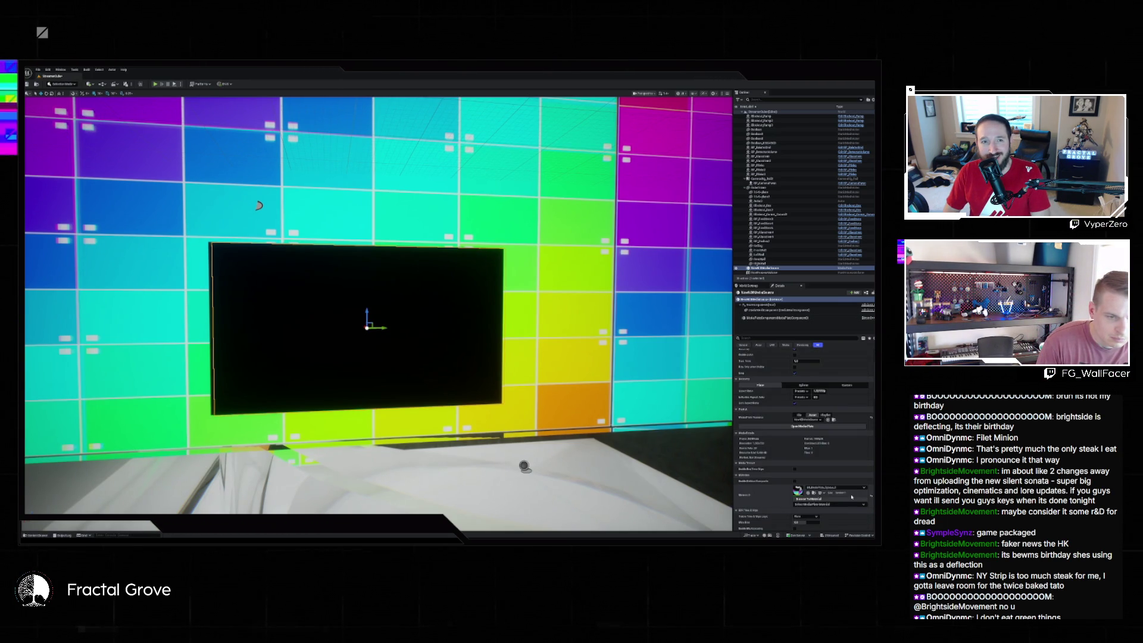
scroll(833, 482, "down", 3)
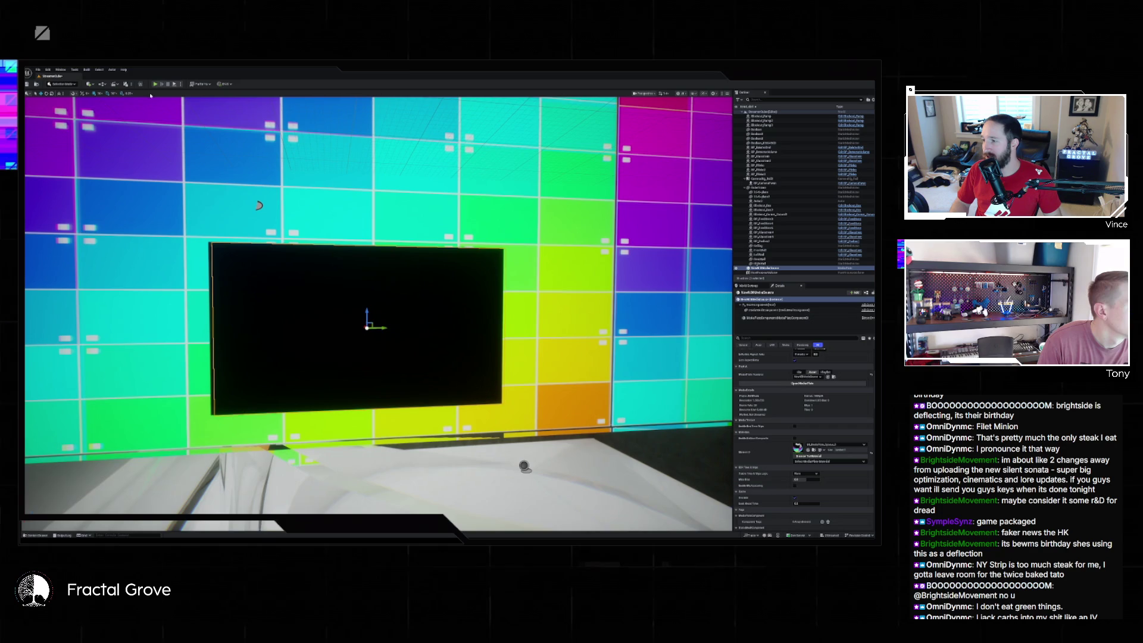
left_click(174, 84)
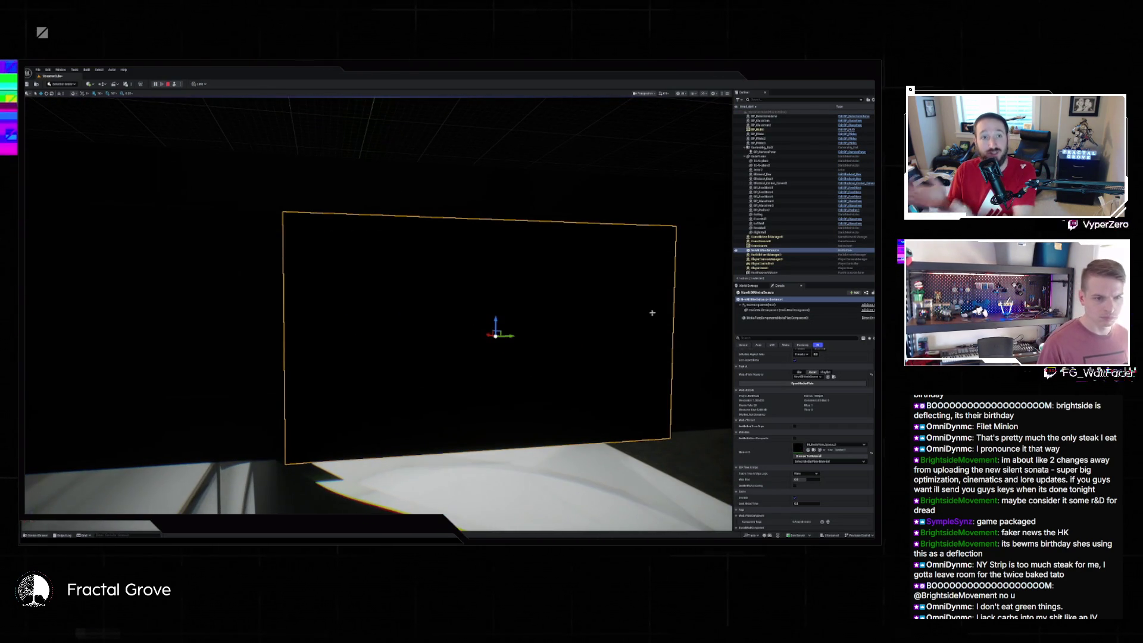
scroll(814, 363, "up", 2)
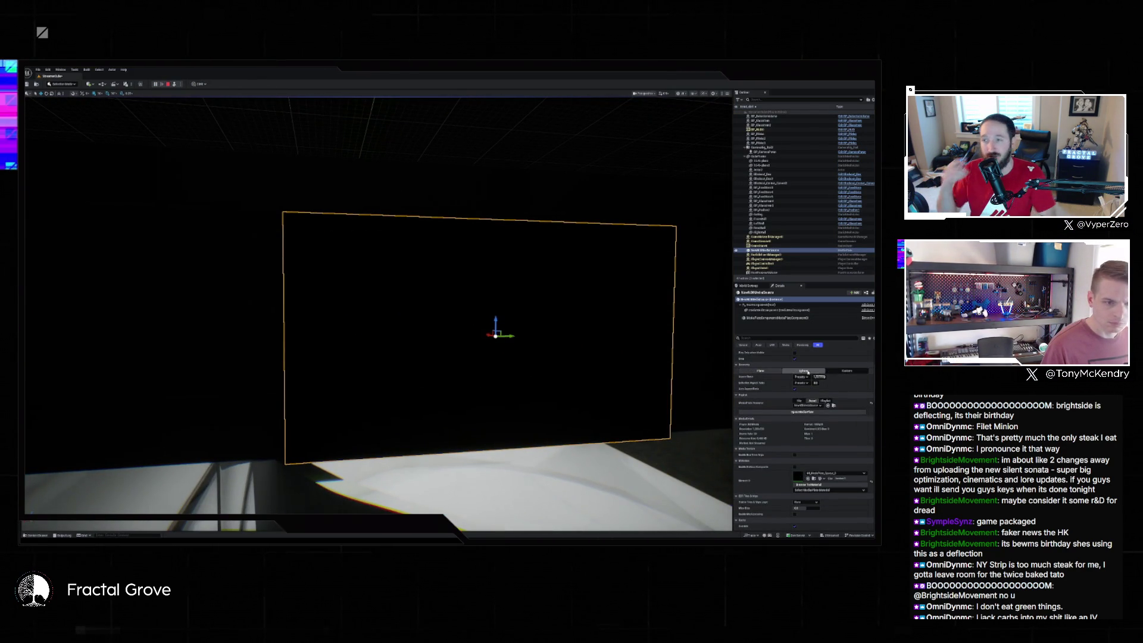
- Select the media plate in the viewport and open its media source from Details
scroll(796, 419, "up", 2)
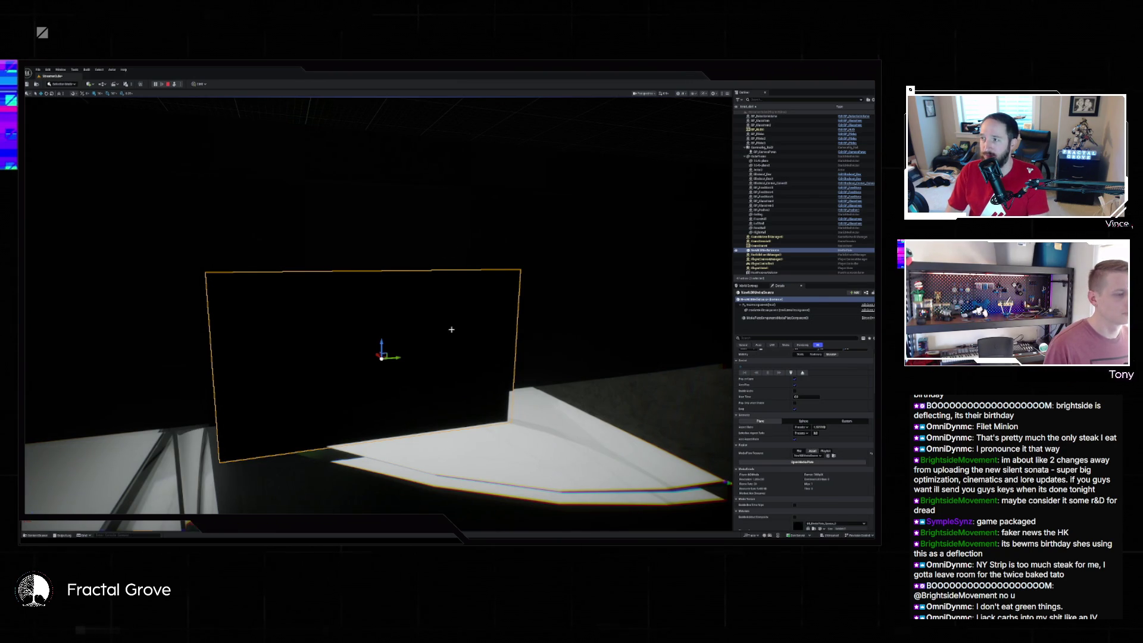
left_click(434, 331)
mouse_move(386, 322)
left_mouse_down()
mouse_move(432, 298)
mouse_move(471, 302)
left_mouse_up()
left_click(423, 303)
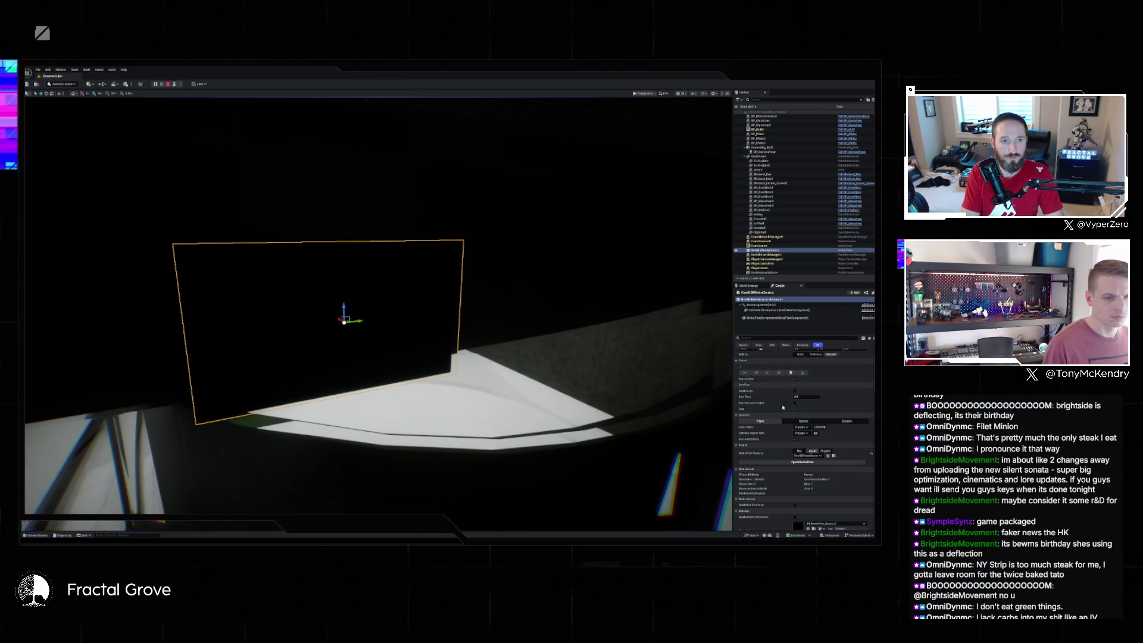
left_click(808, 464)
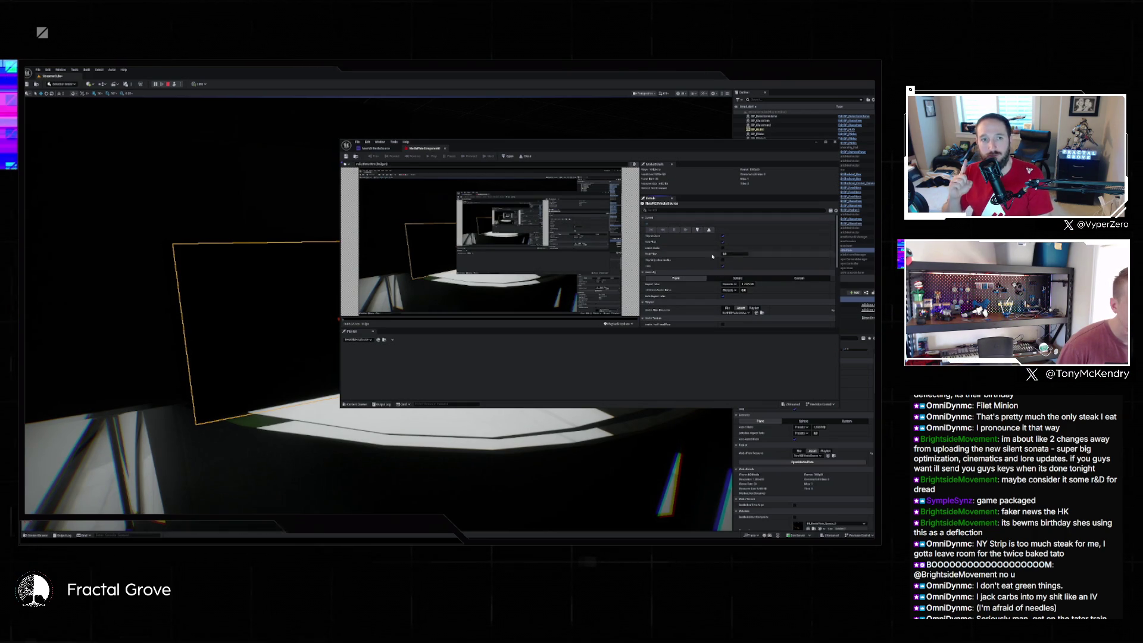
- Scroll through the Media Player details and move its window up and to the right
scroll(709, 256, "down", 2)
scroll(710, 257, "down", 4)
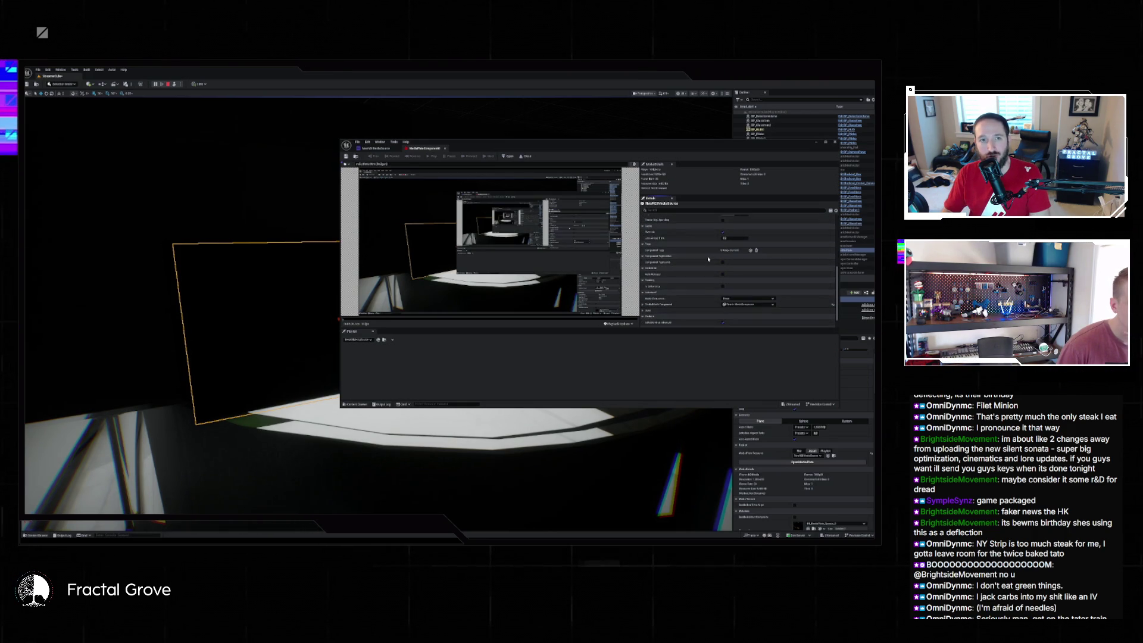
scroll(709, 259, "down", 1)
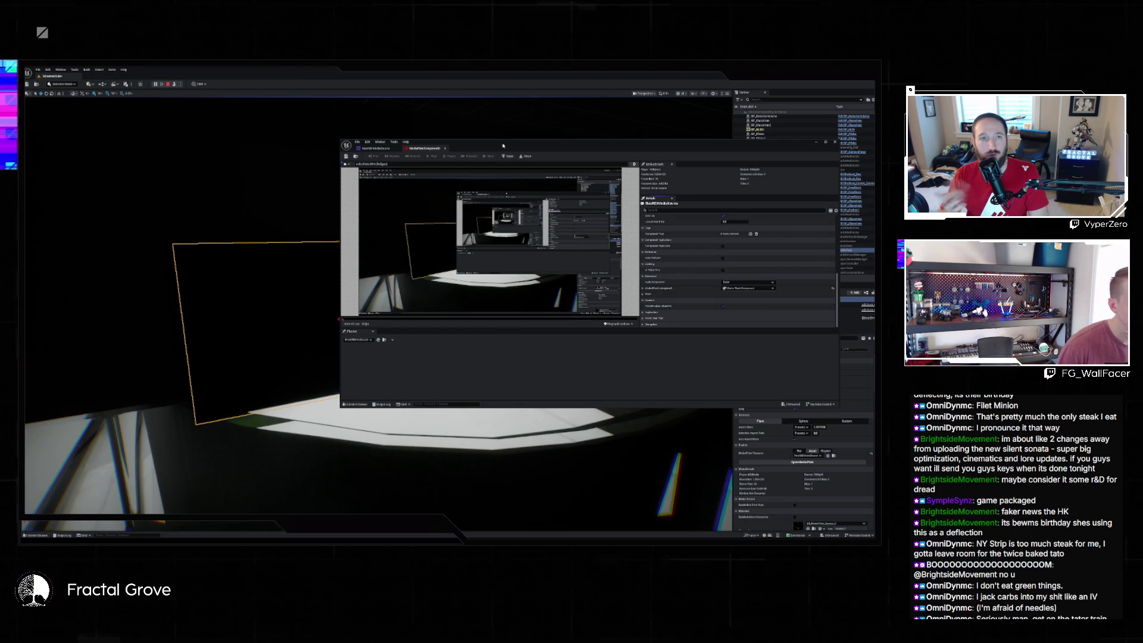
left_click_drag(476, 143, 548, 0)
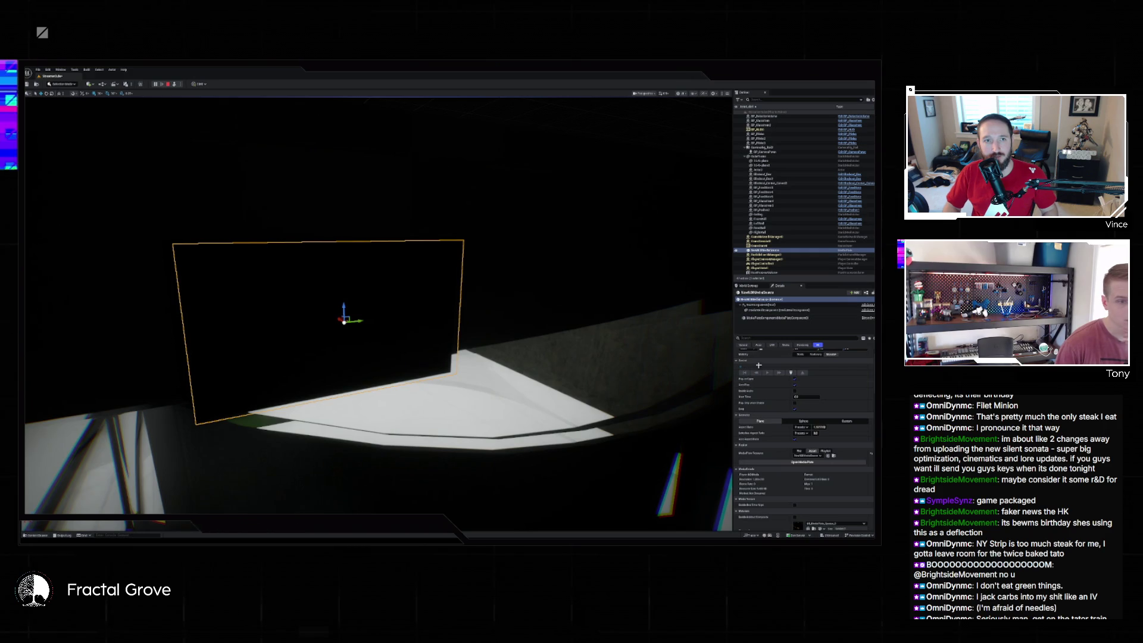
- Toggle the media plate's Play on Open option and stop Play-In-Editor
left_click(795, 380)
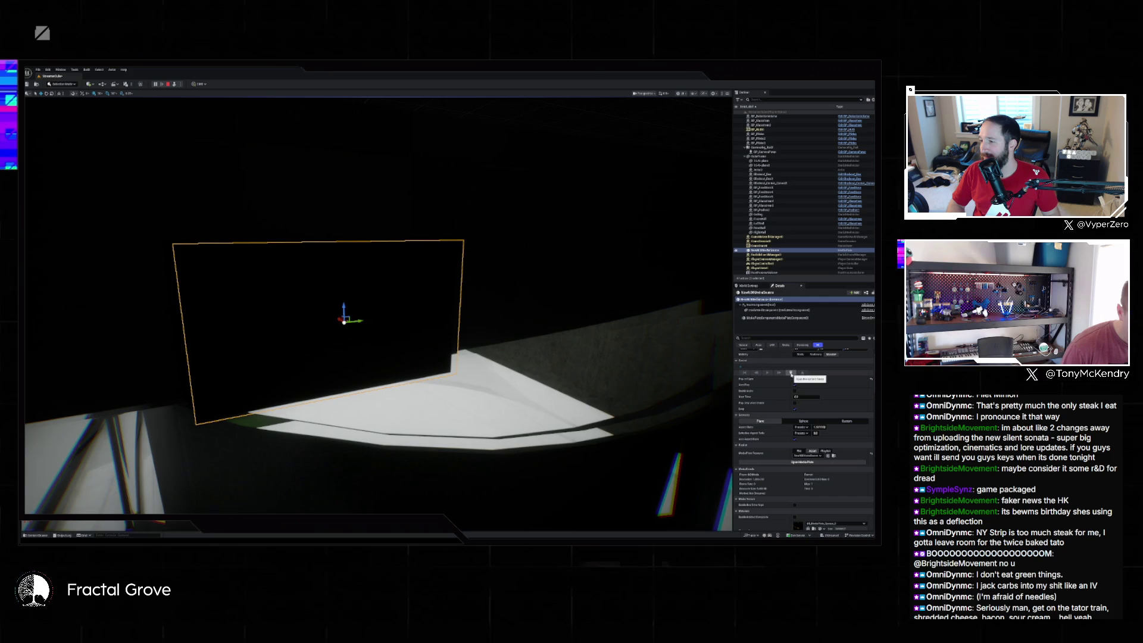
left_click(168, 84)
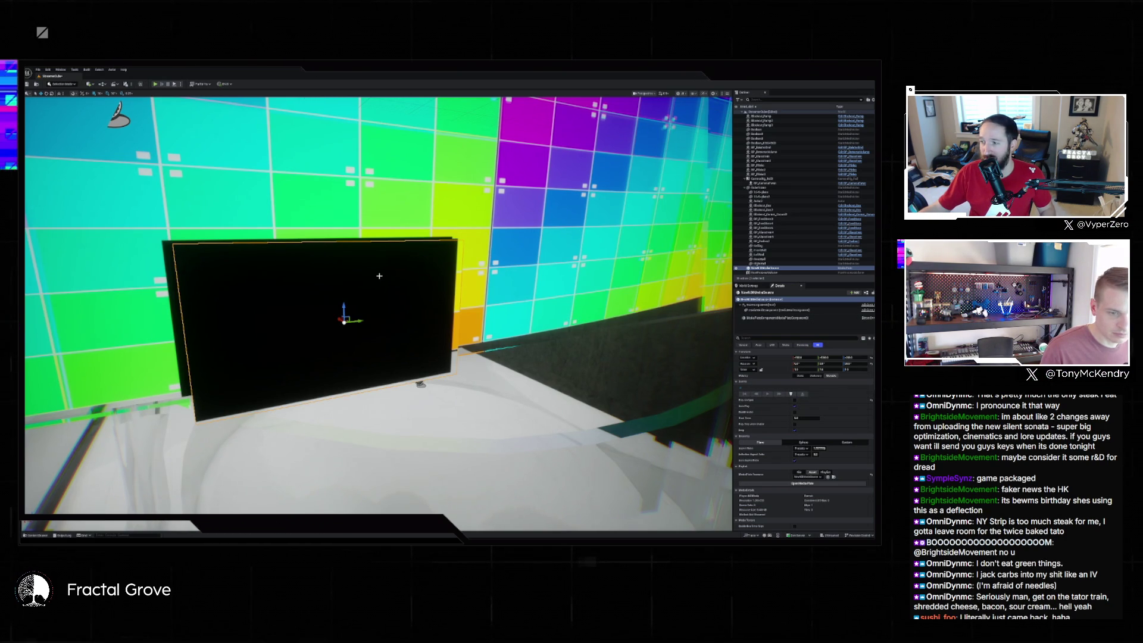
- Run two short test plays, framing the black media plane in between
key("alt+p")
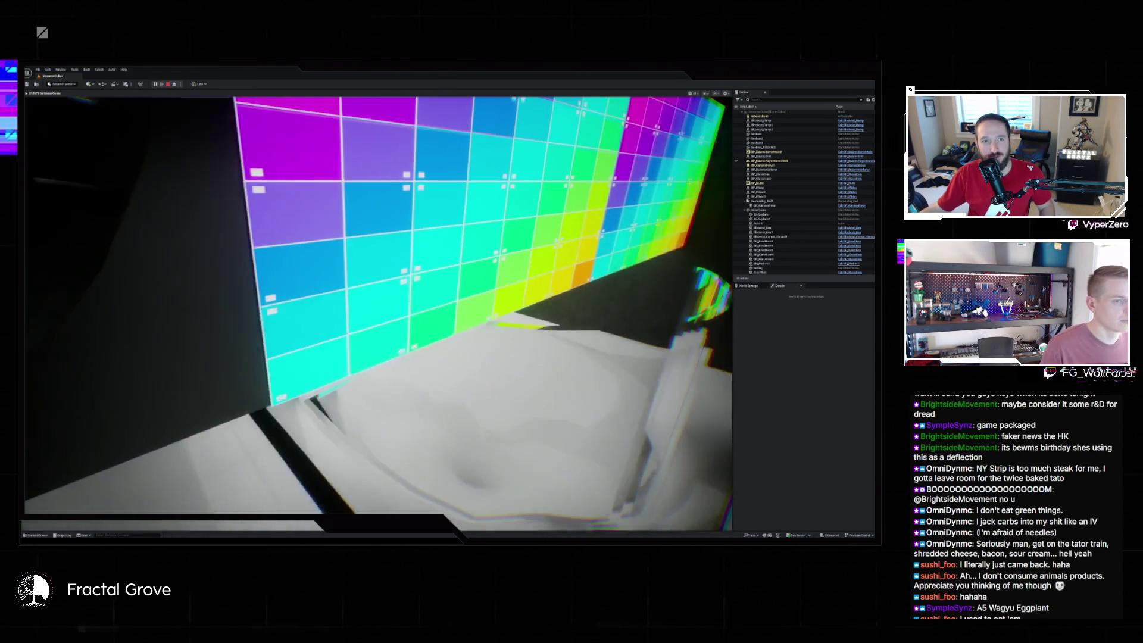
key("Escape")
key("f")
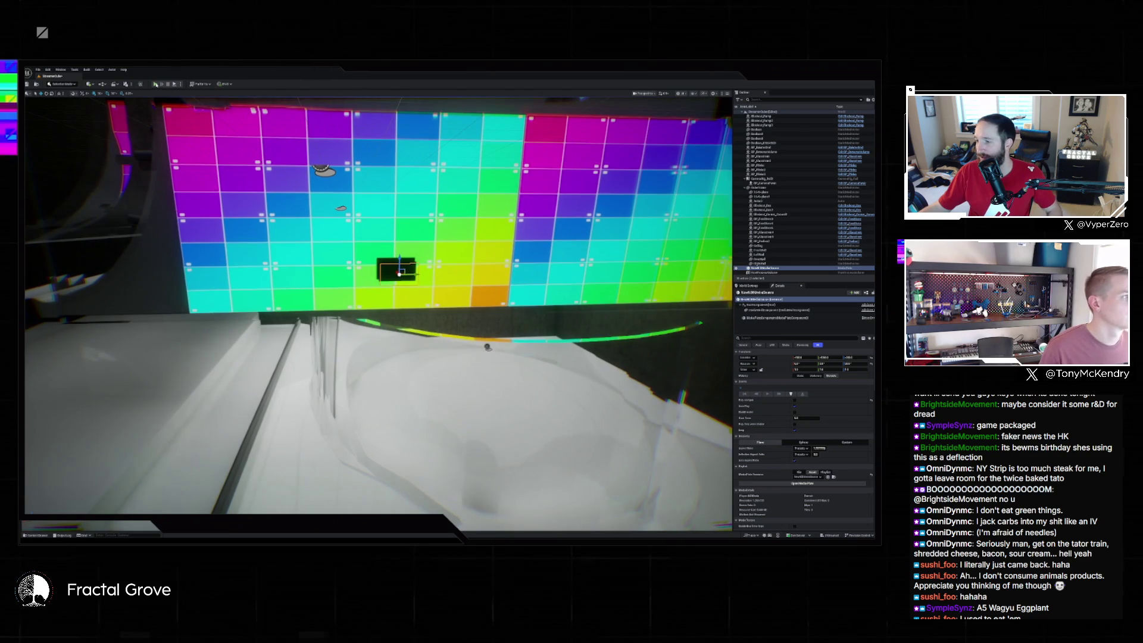
key("alt+p")
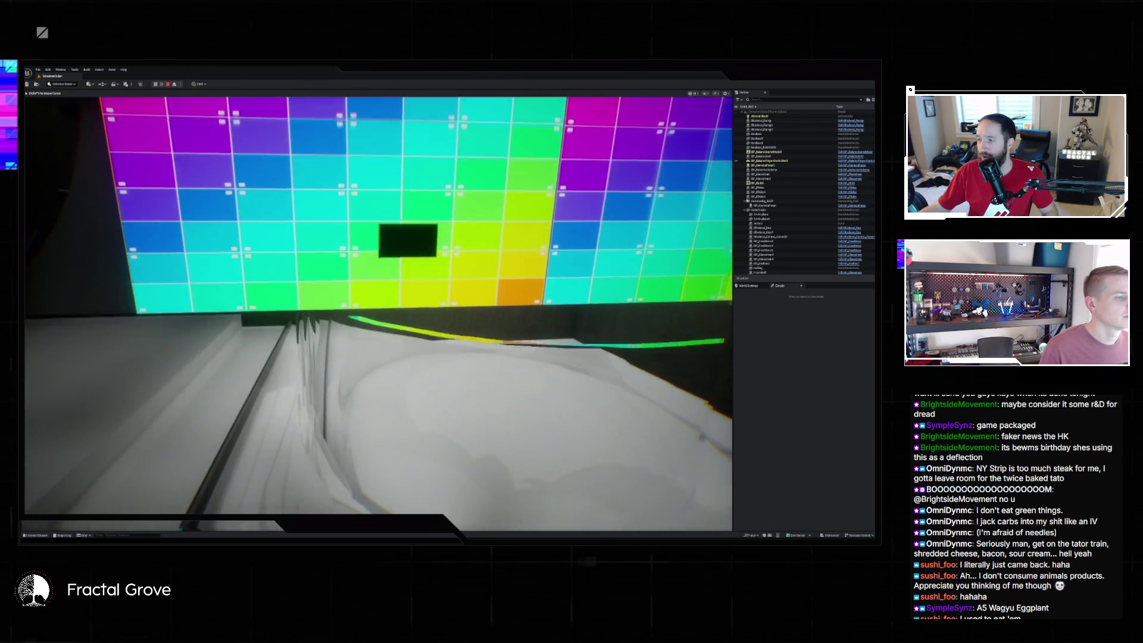
key("Escape")
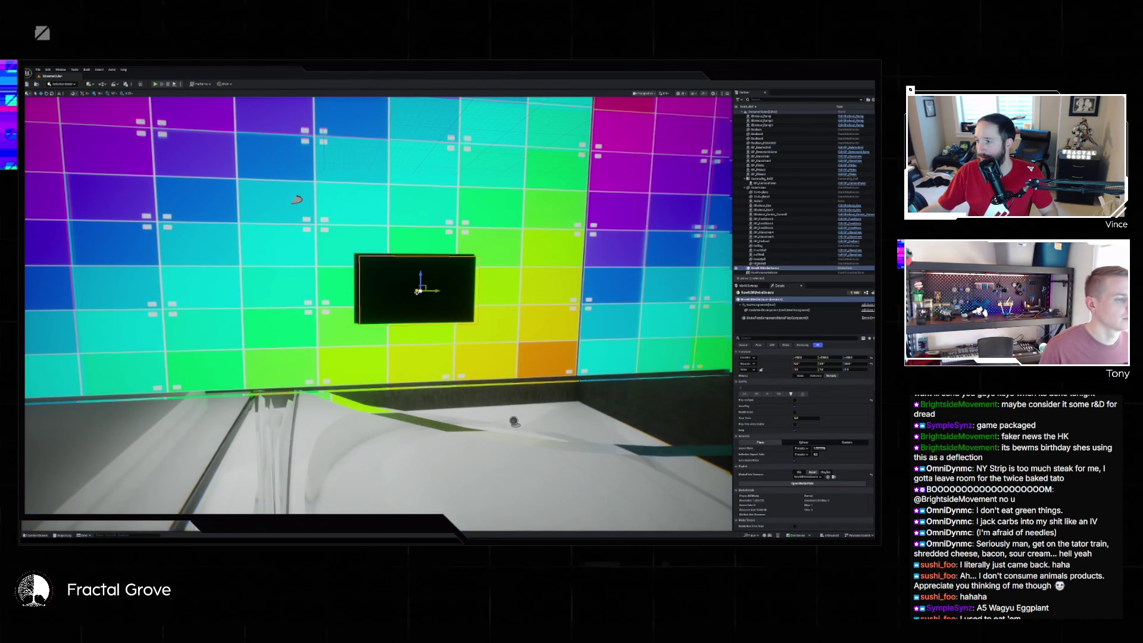
- Duplicate the media plane to its left and start playing the level
left_click_drag(437, 292, 288, 289)
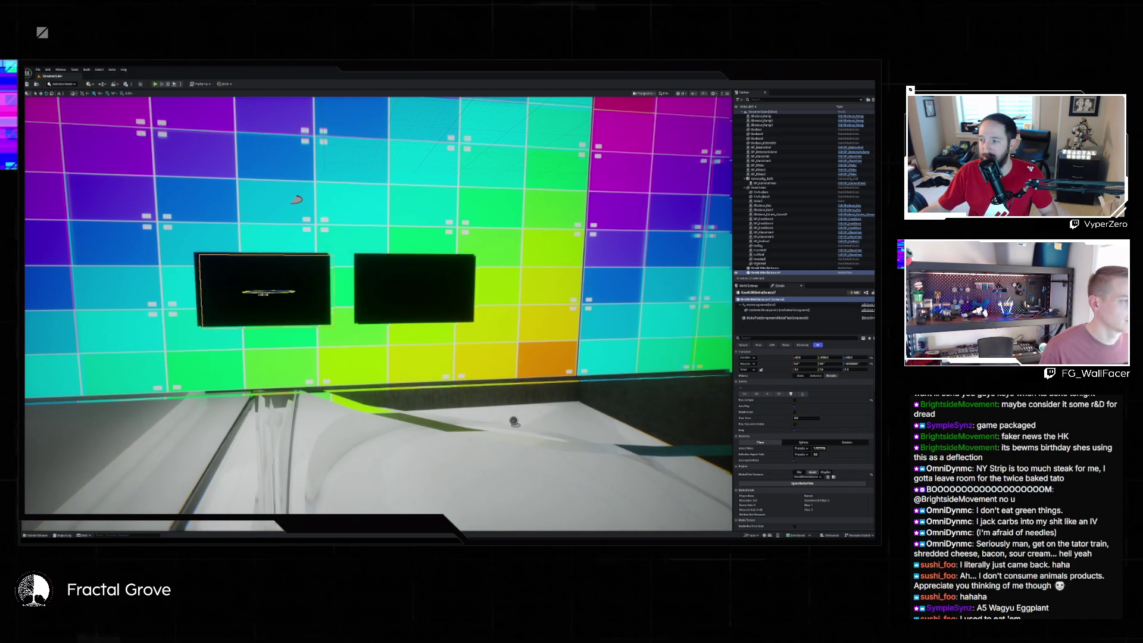
key("alt+p")
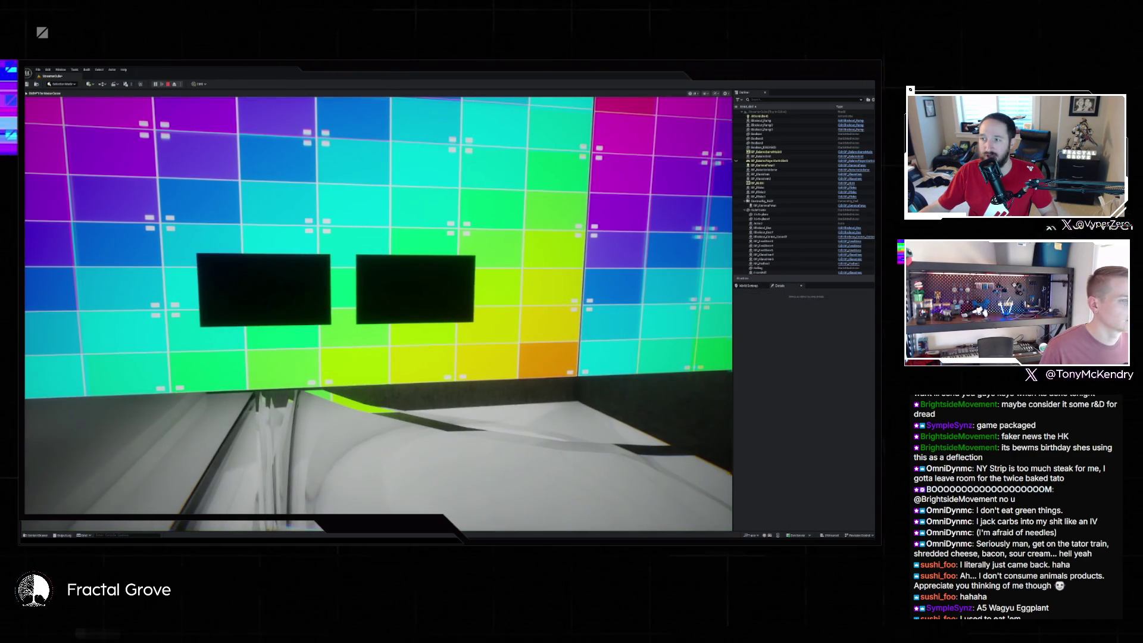
key("super")
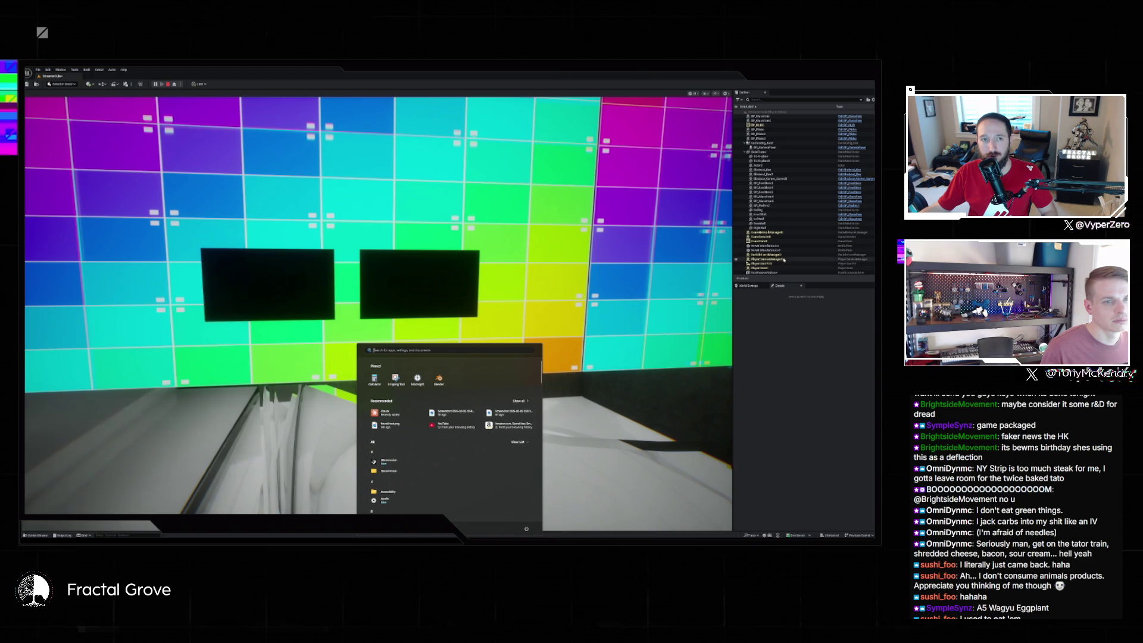
- Inspect NewMediaSource7, then switch the neighbouring media plate's Media Source to another asset
left_click(784, 247)
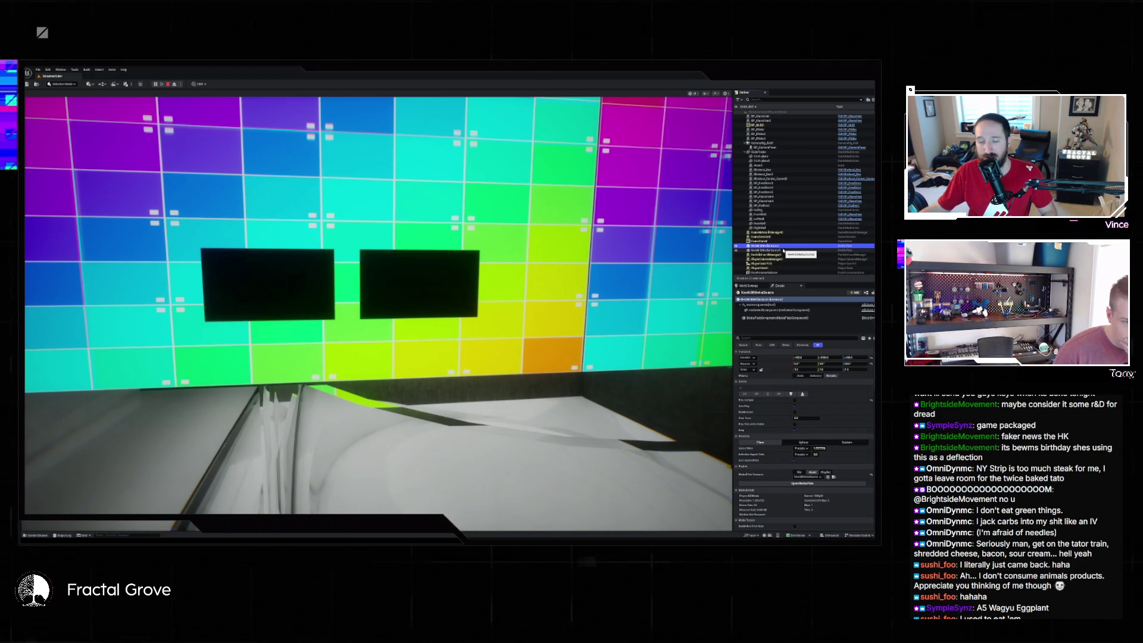
left_click(783, 251)
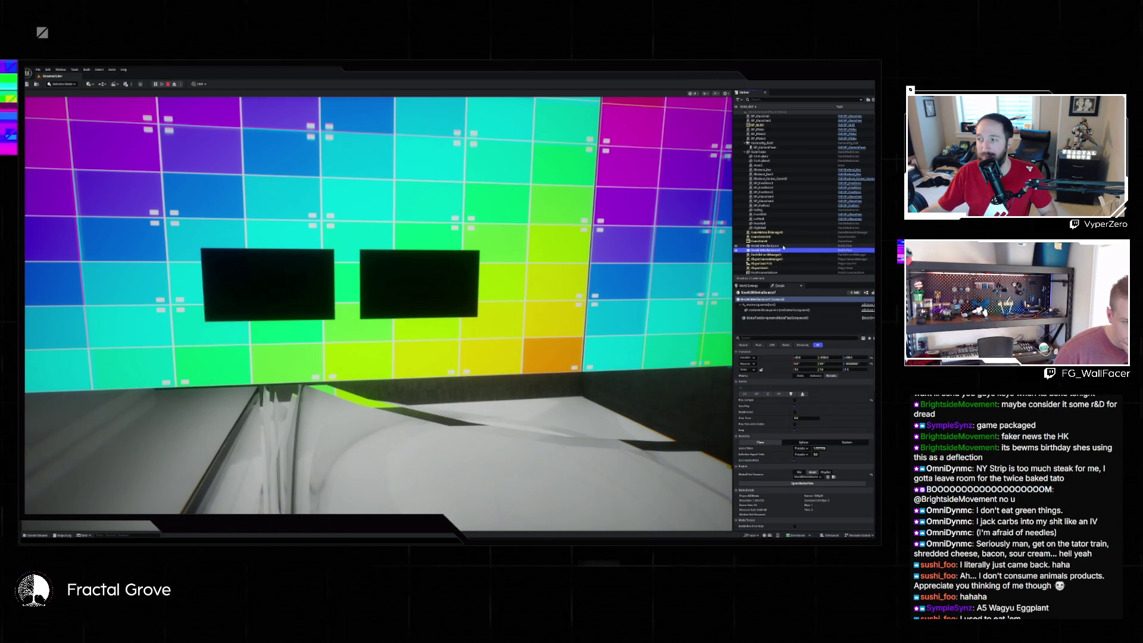
left_click(784, 247)
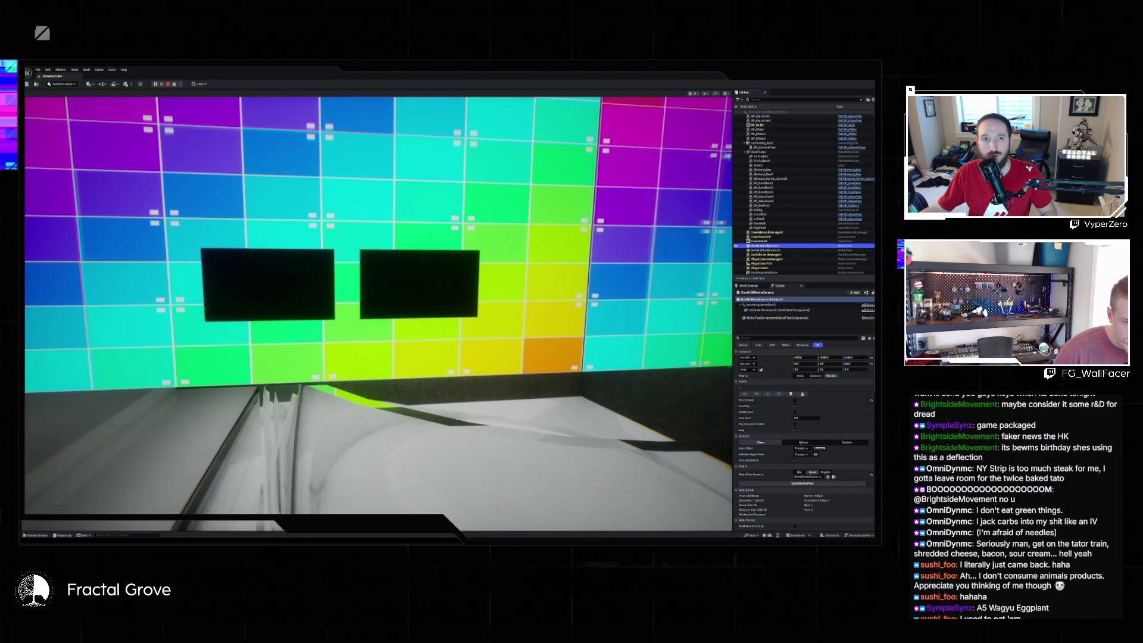
left_click(808, 477)
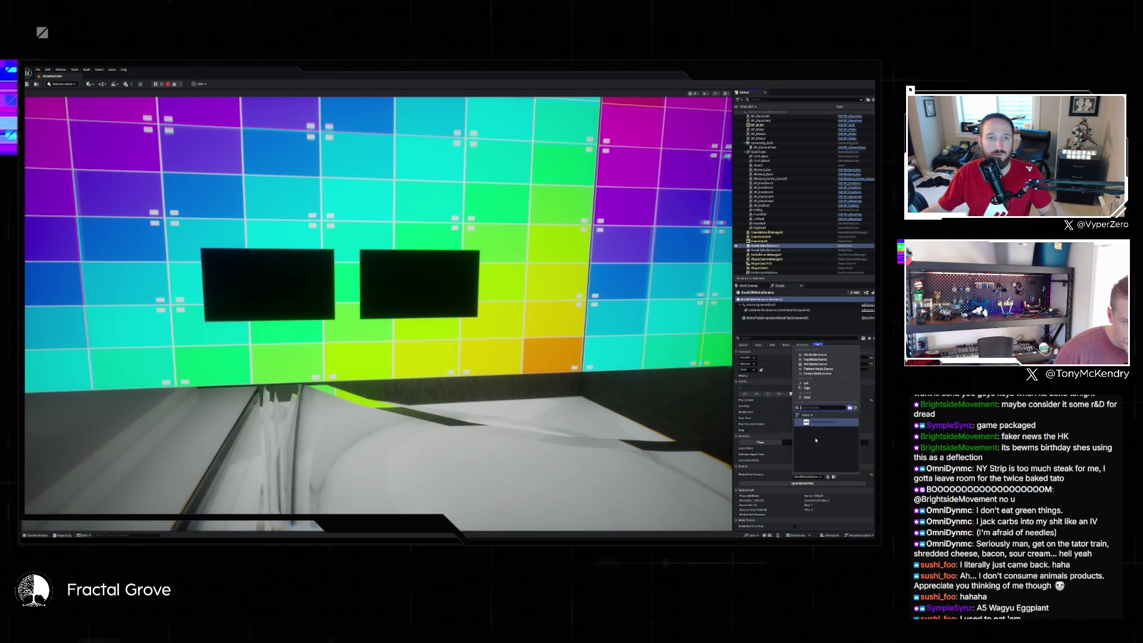
left_click(828, 423)
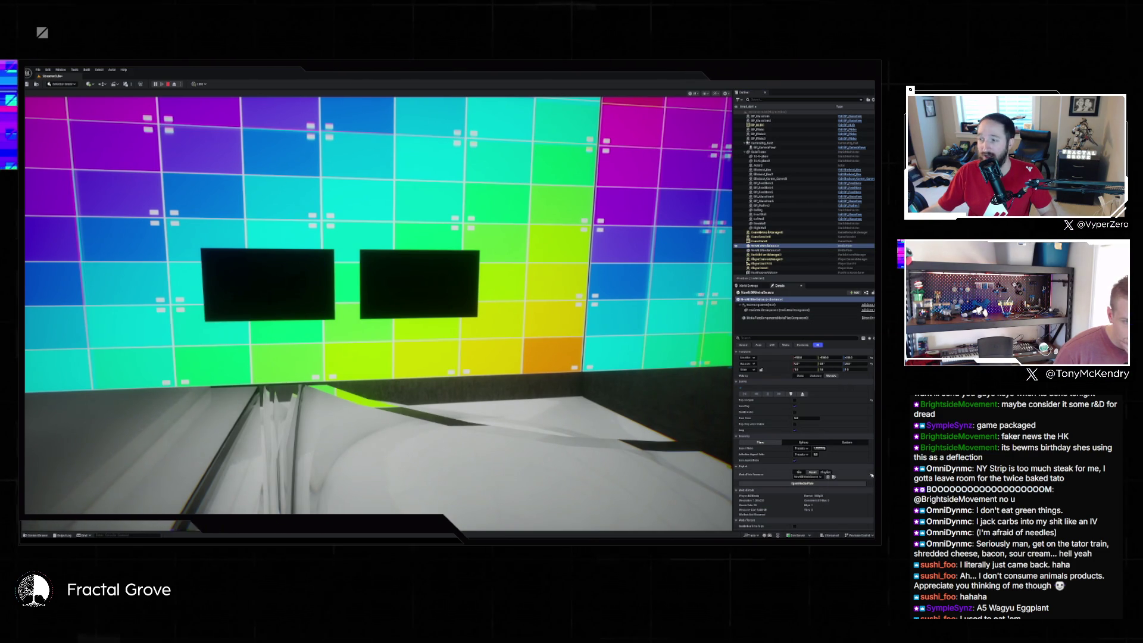
left_click(825, 477)
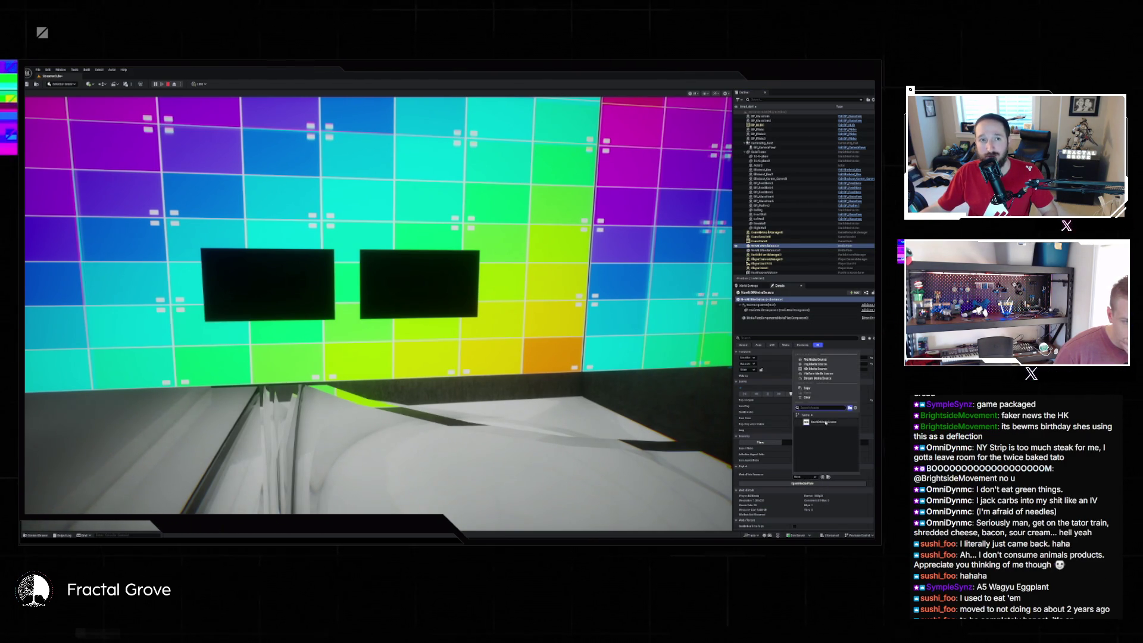
left_click(827, 423)
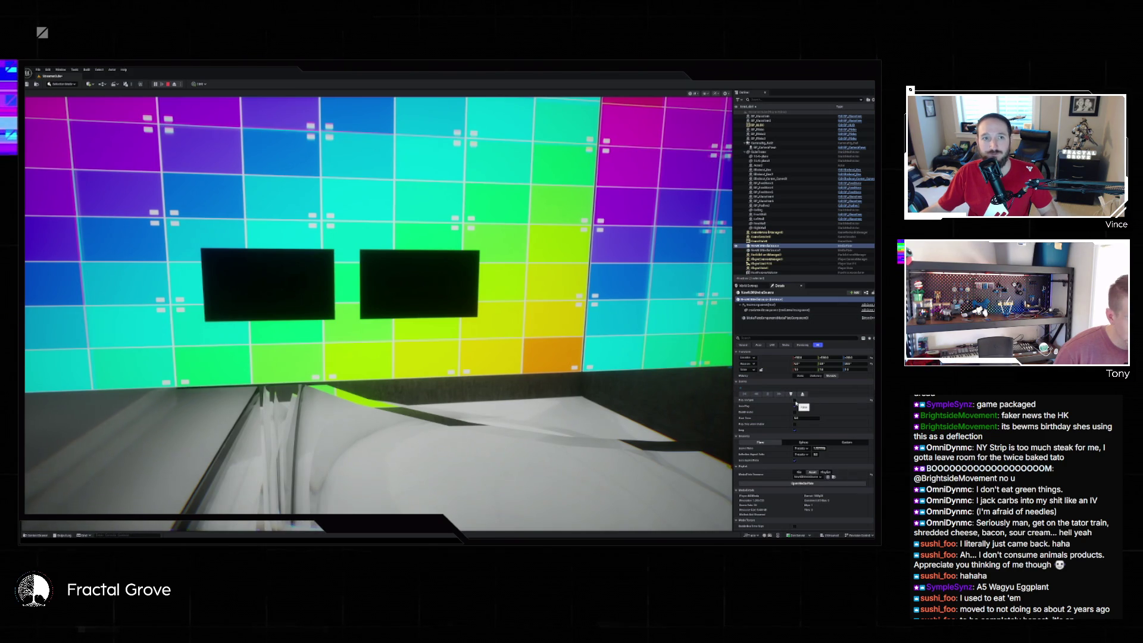
- Set the plate's Media Plate Material to MI_MediaPlate_Opaque and stop the play session with Esc
scroll(831, 411, "down", 2)
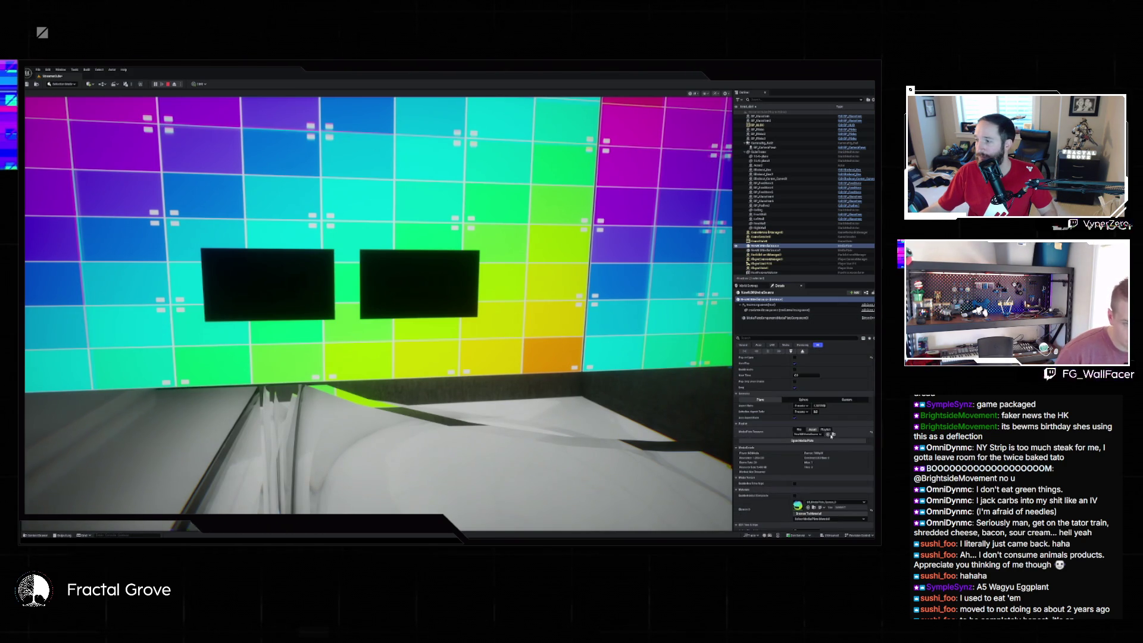
scroll(842, 429, "down", 2)
scroll(840, 432, "down", 2)
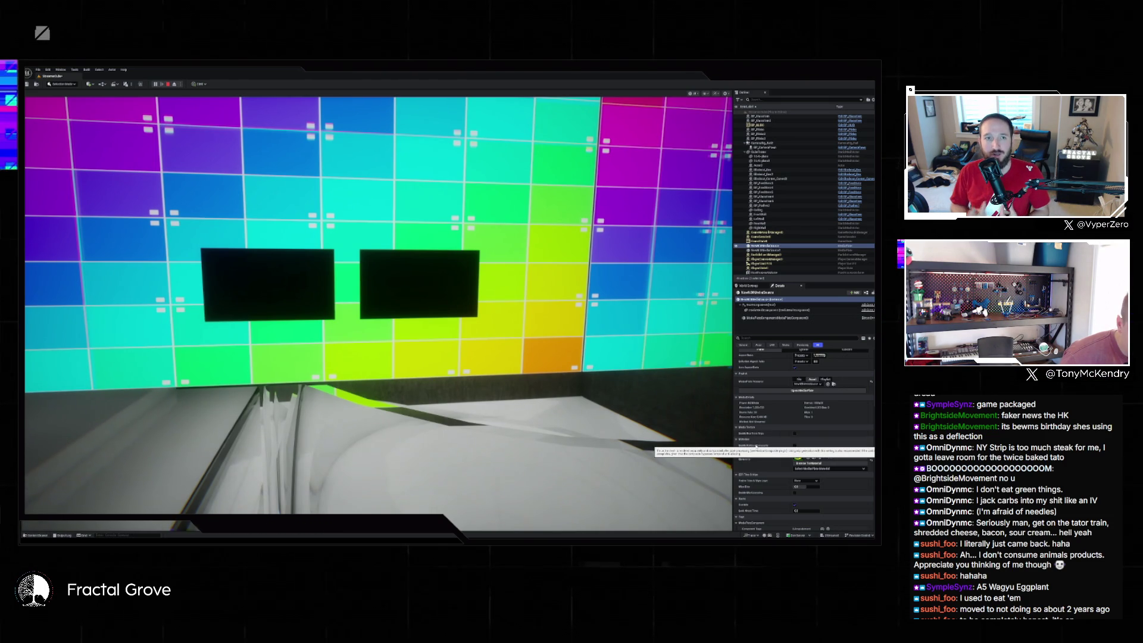
left_click(794, 448)
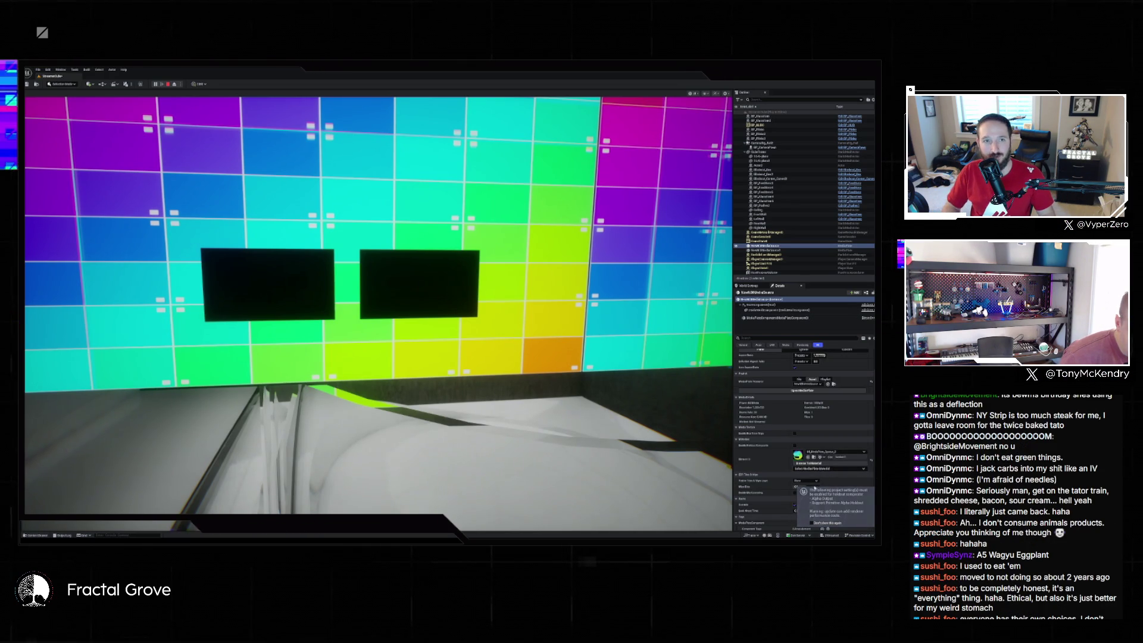
left_click(827, 470)
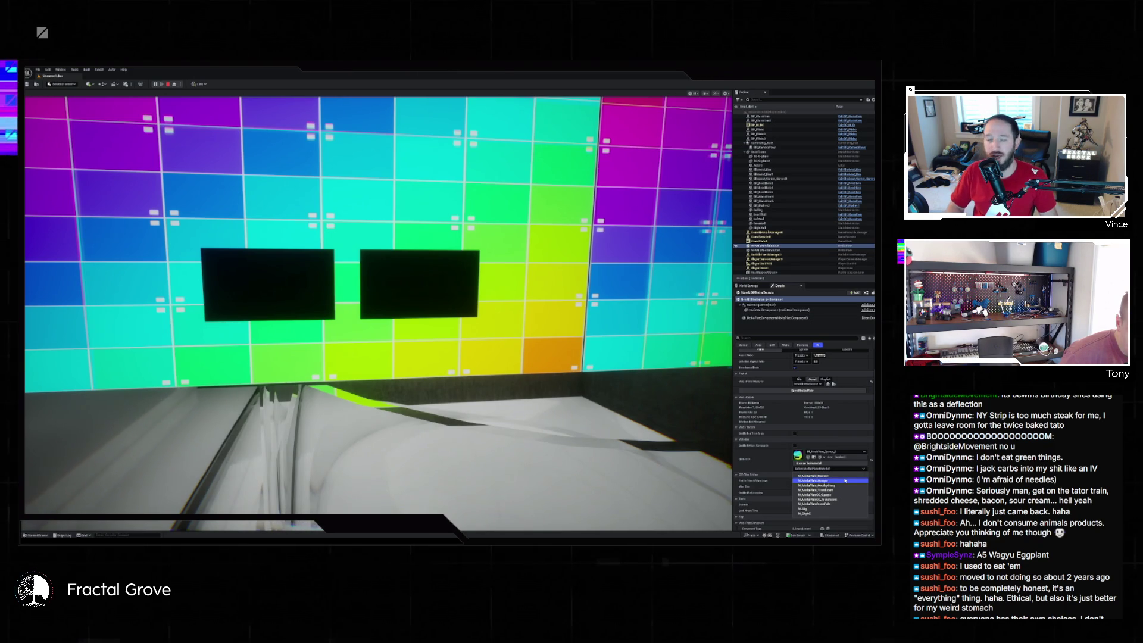
left_click(845, 480)
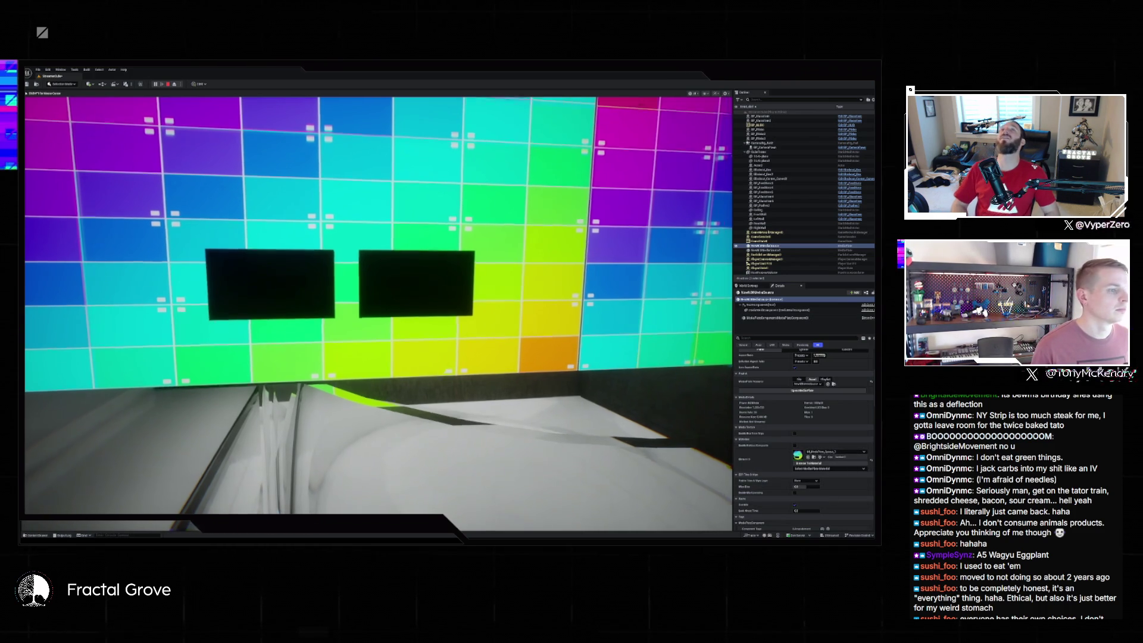
key("Escape")
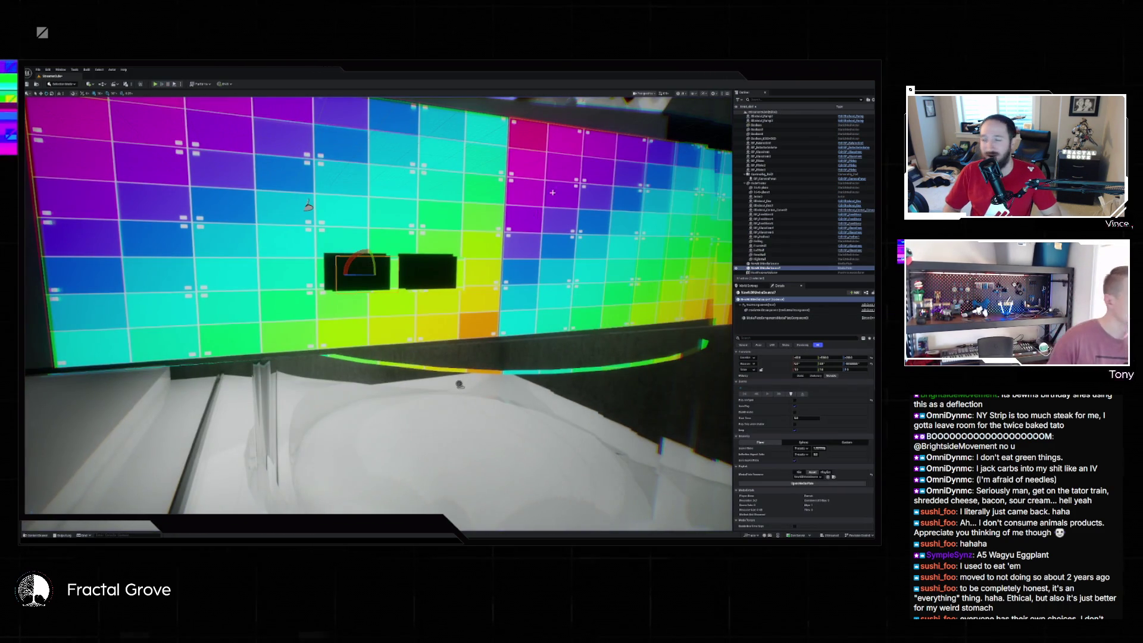
- Open the media source, start its capture preview, check Advanced capture settings, and switch to the browser
double_click(357, 271)
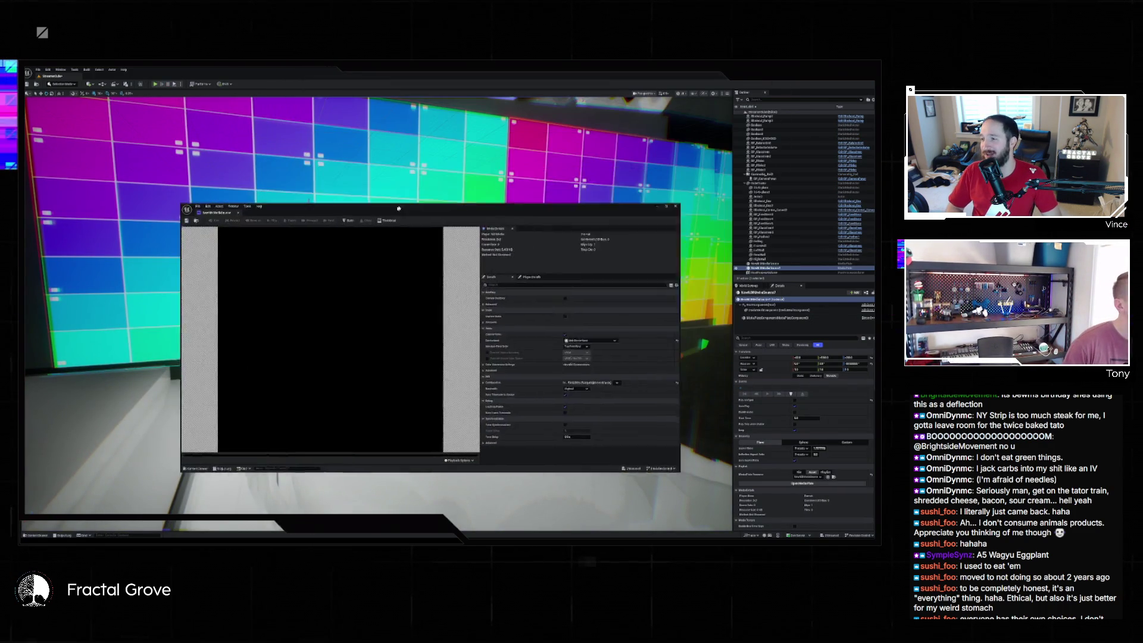
left_click(285, 186)
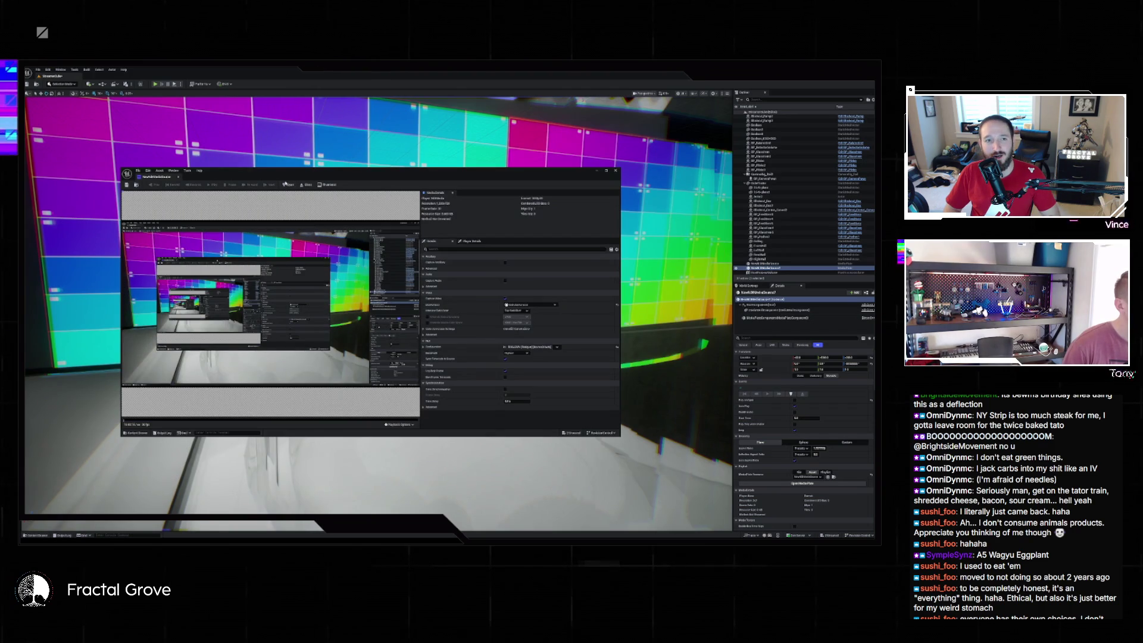
mouse_move(284, 183)
left_mouse_down()
mouse_move(620, 327)
mouse_move(354, 167)
left_mouse_up()
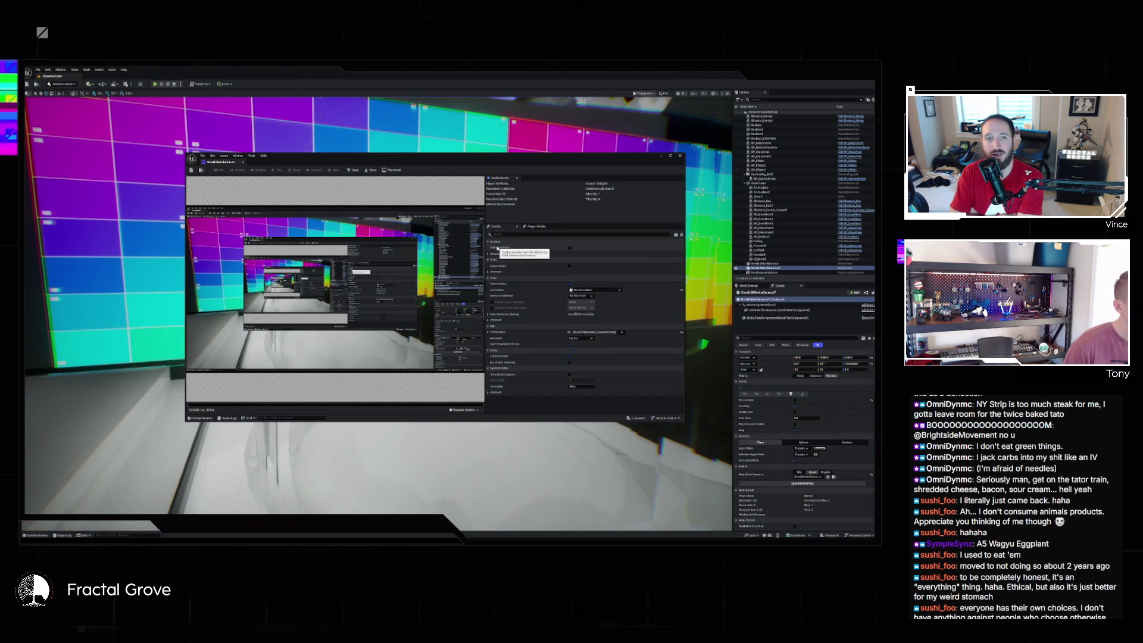
left_click(490, 254)
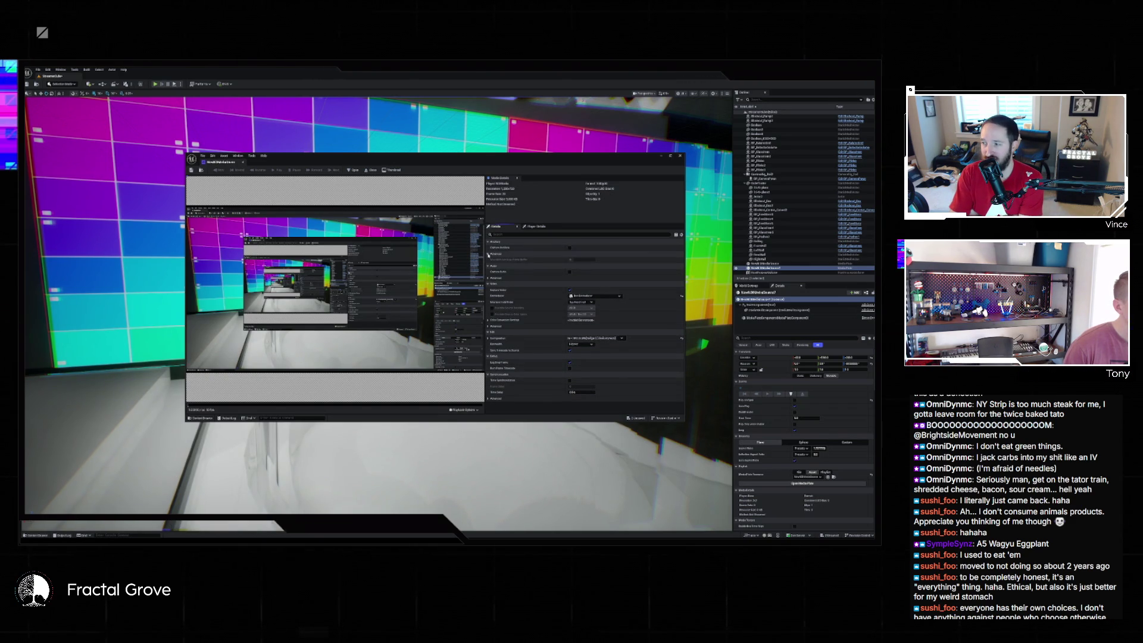
left_click(490, 254)
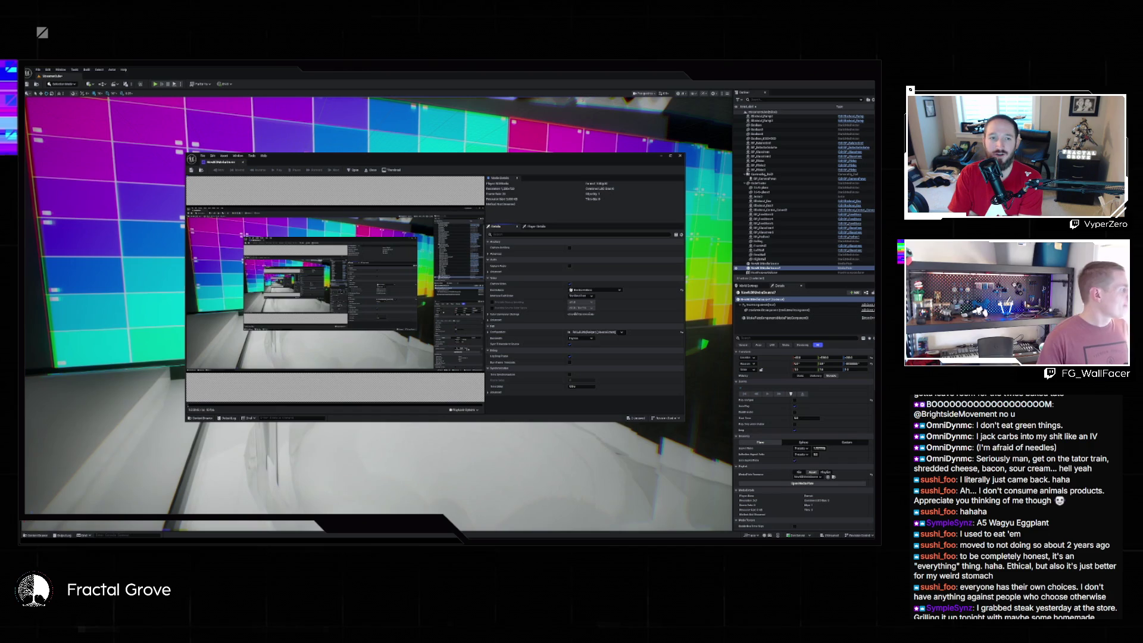
key("alt+Tab")
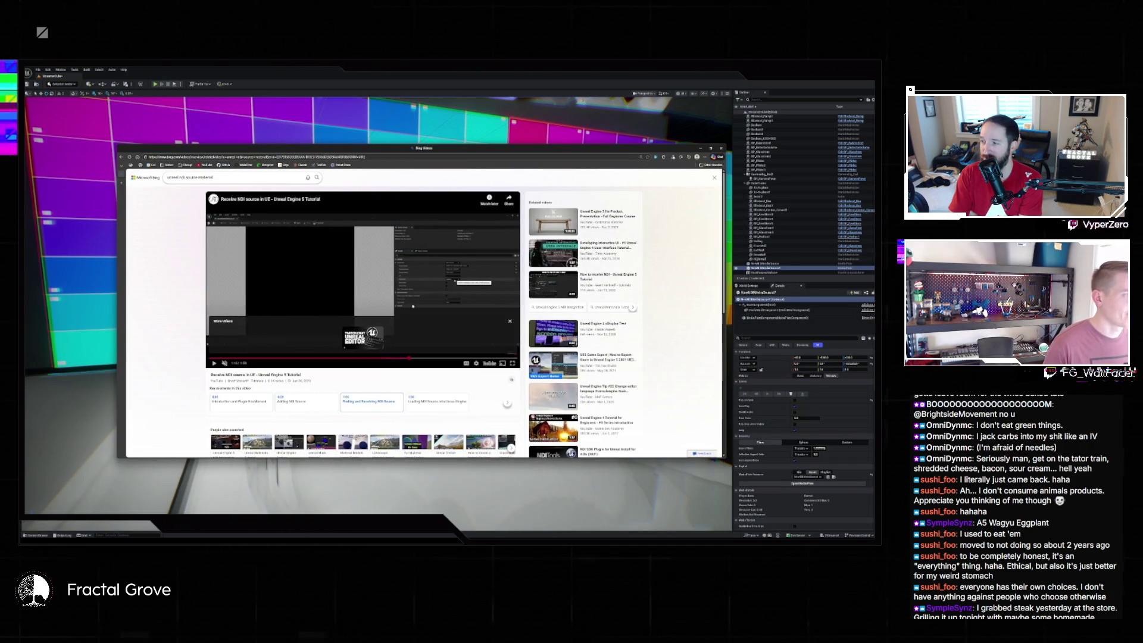
- Play the 'Receive NDI source in UE' tutorial on YouTube and rewind to its media-editor step
left_click(438, 322)
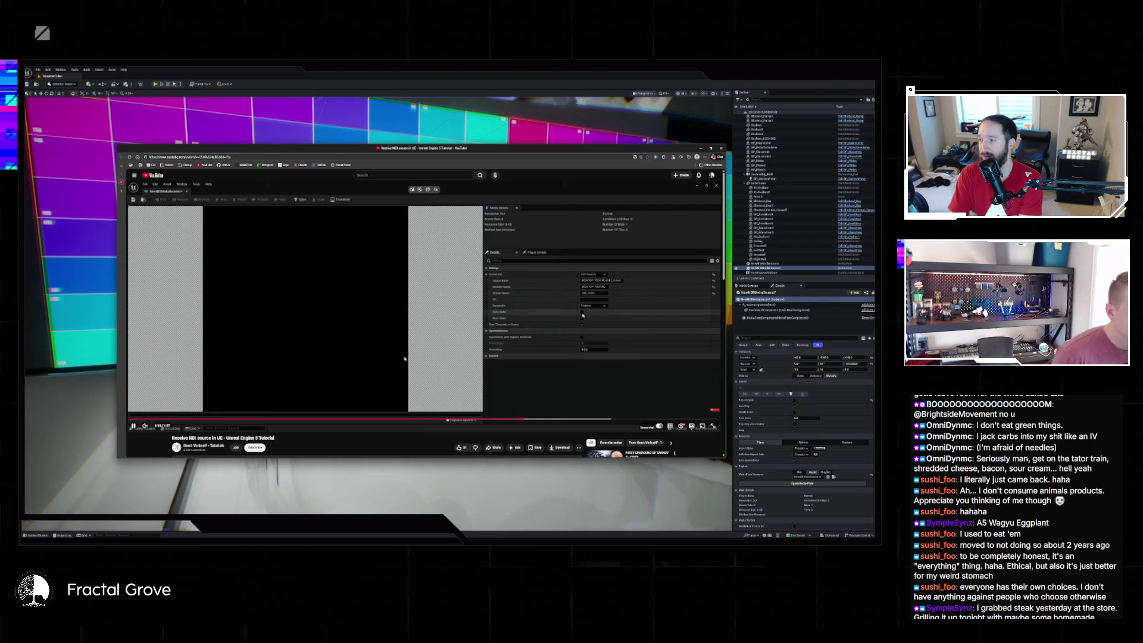
left_click(542, 317)
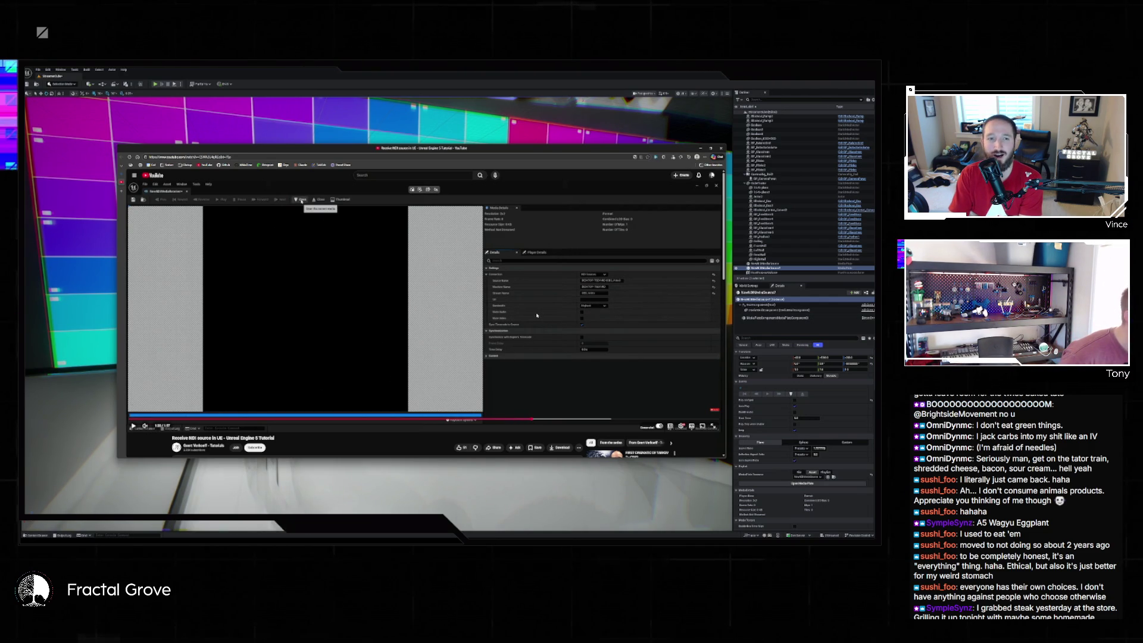
left_click(545, 314)
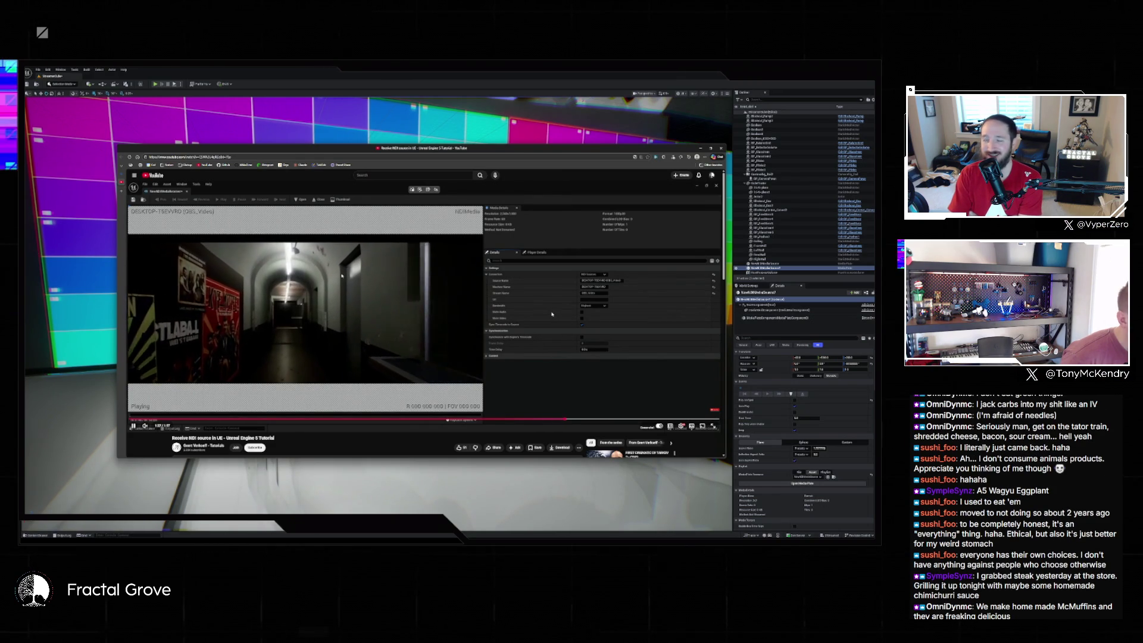
left_click(526, 420)
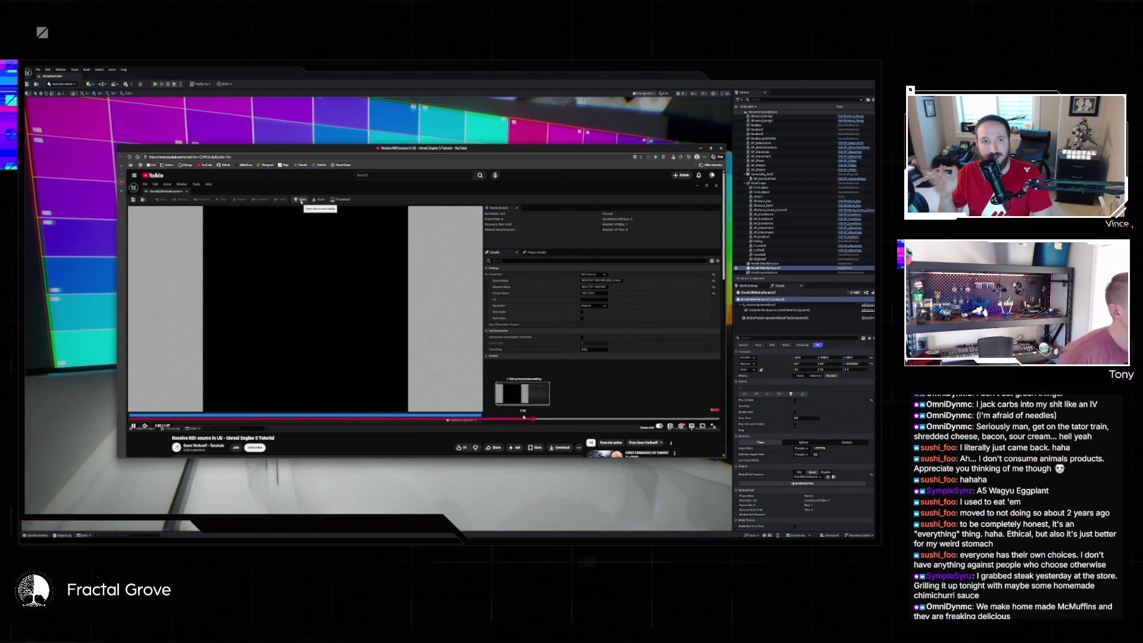
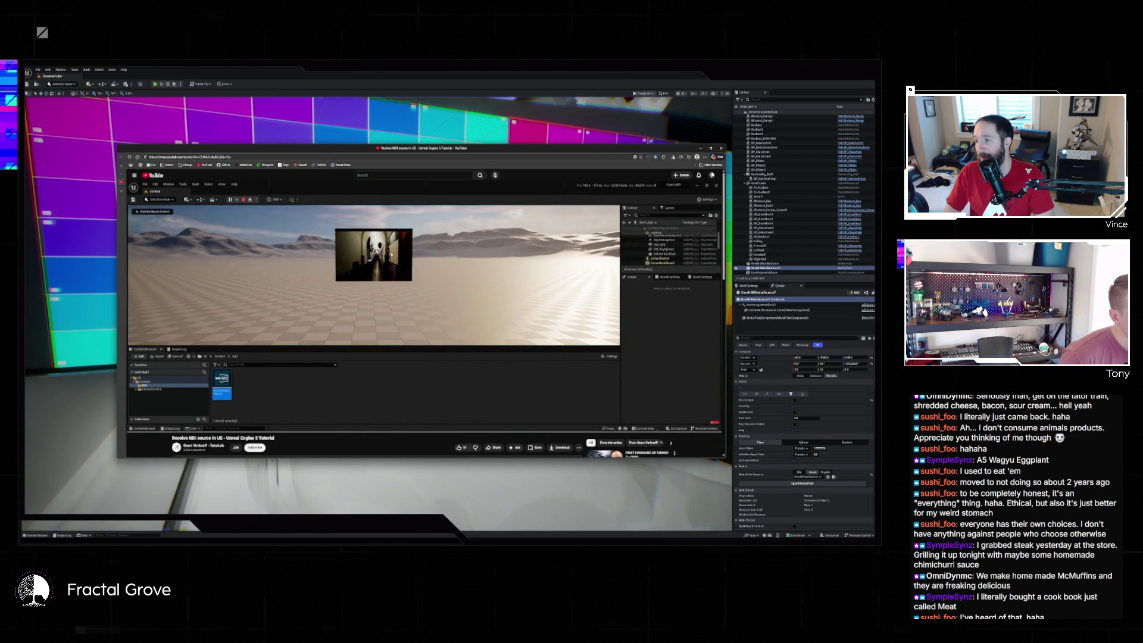
- Pause the NDI-in-Unreal tutorial video, read its description and comments, then return to the top
mouse_move(614, 409)
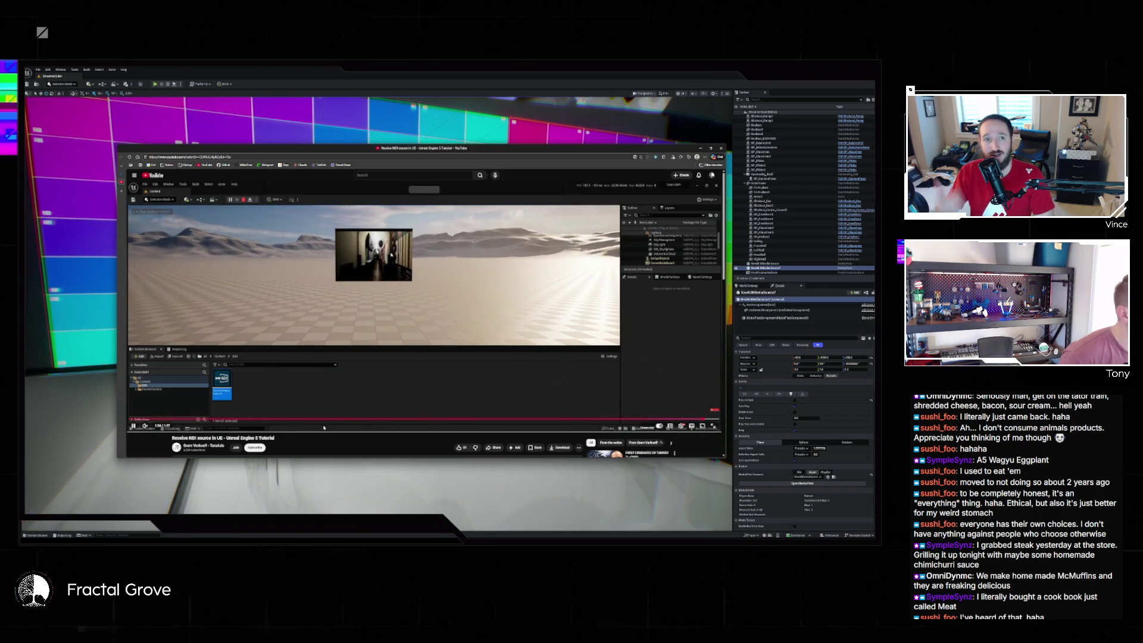
left_click(363, 372)
scroll(362, 373, "down", 4)
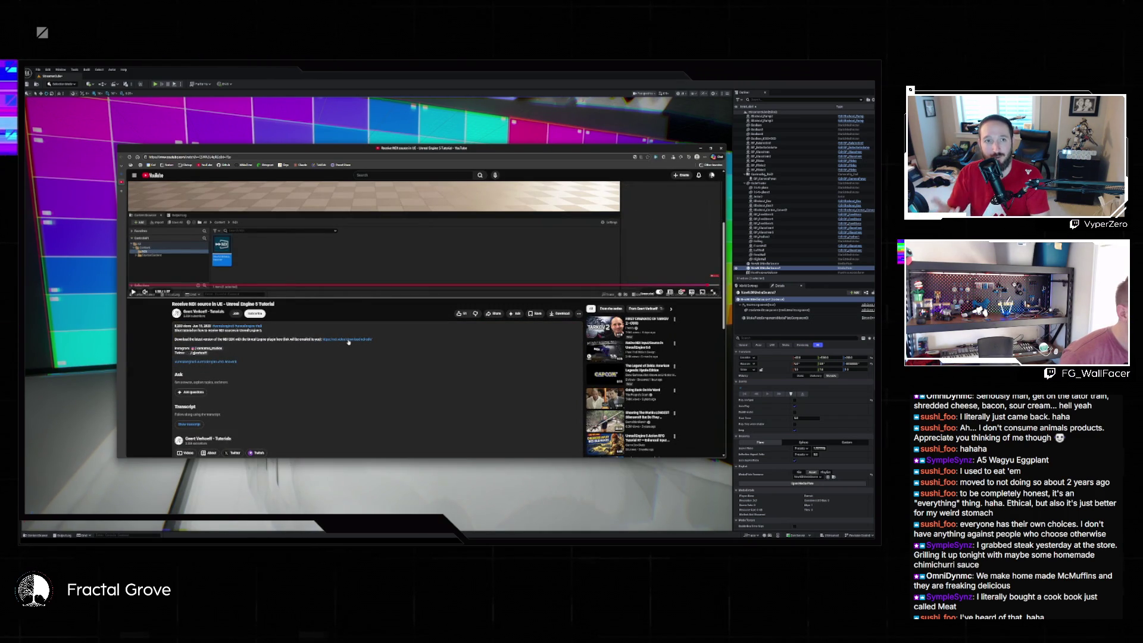
scroll(333, 363, "down", 3)
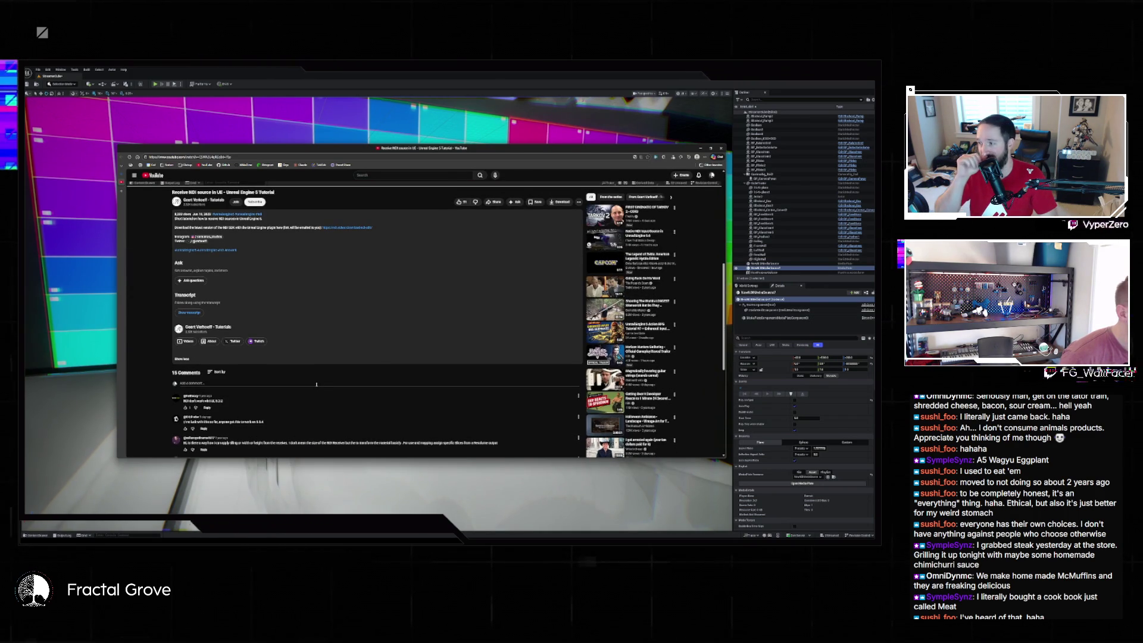
scroll(316, 384, "down", 2)
scroll(317, 386, "down", 2)
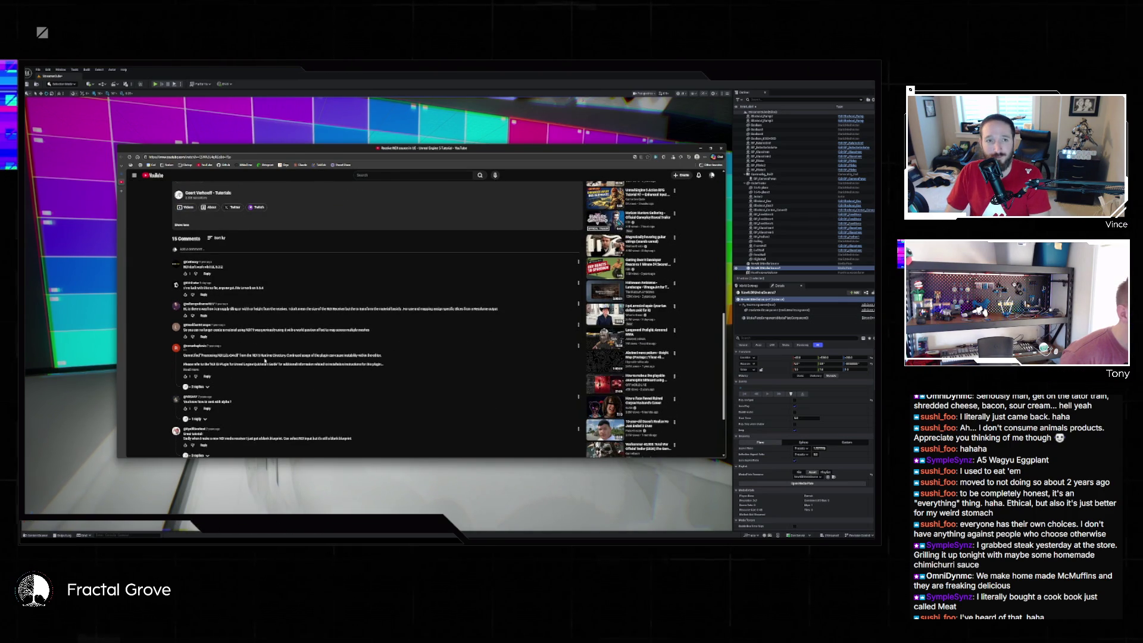
scroll(316, 355, "up", 10)
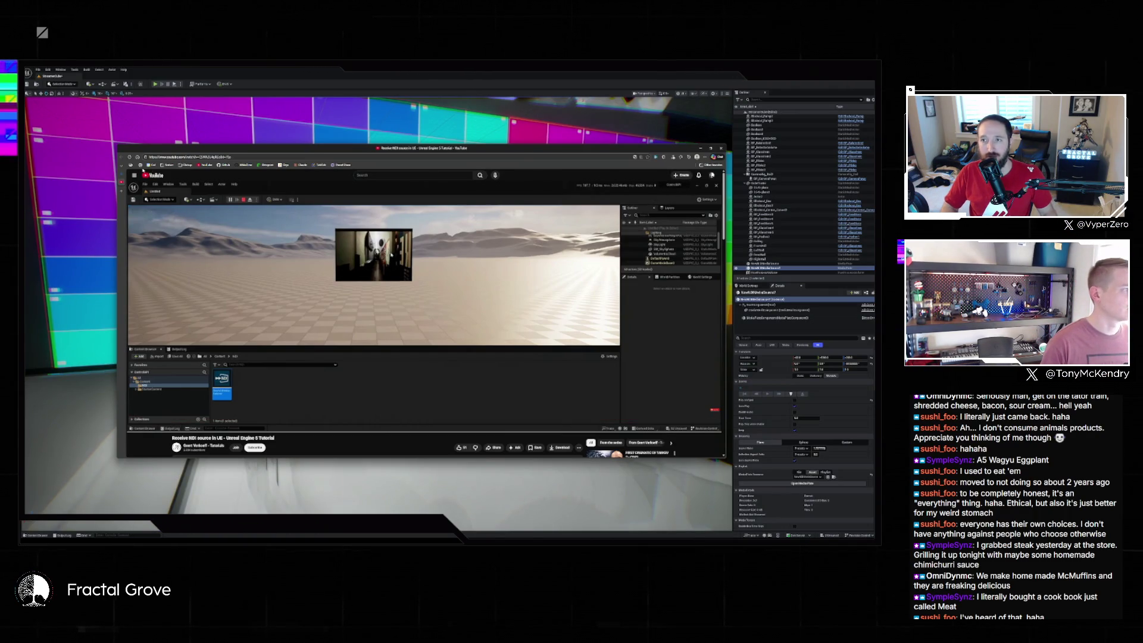
- Go back to the Bing video results, skim them, then return to Unreal's Media Player window
key("alt+Left")
scroll(274, 211, "down", 3)
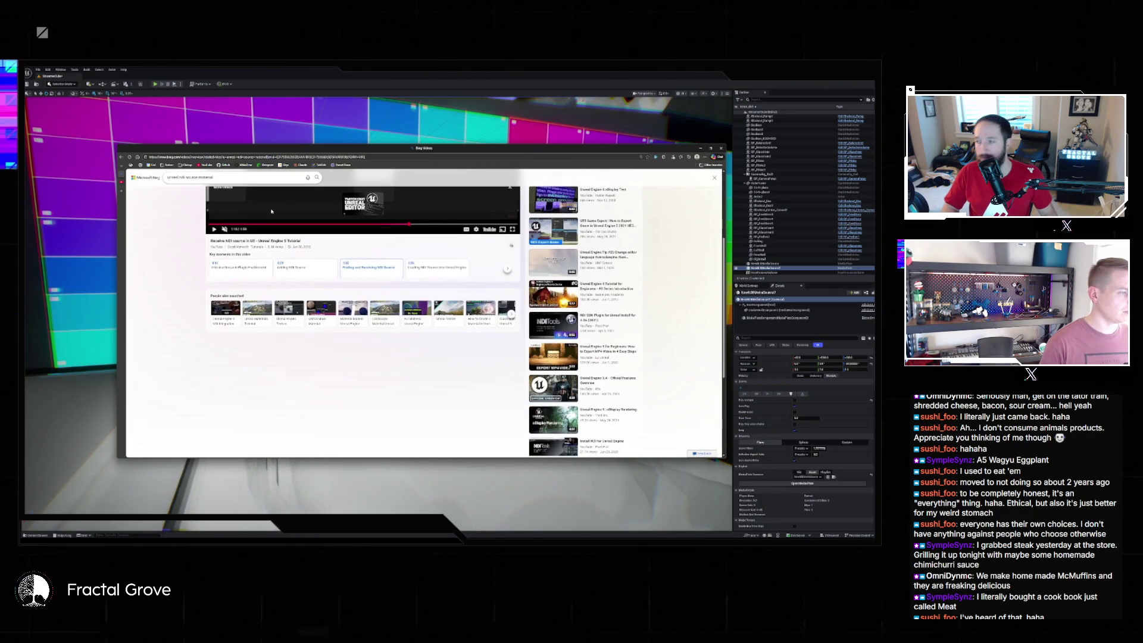
scroll(319, 221, "up", 3)
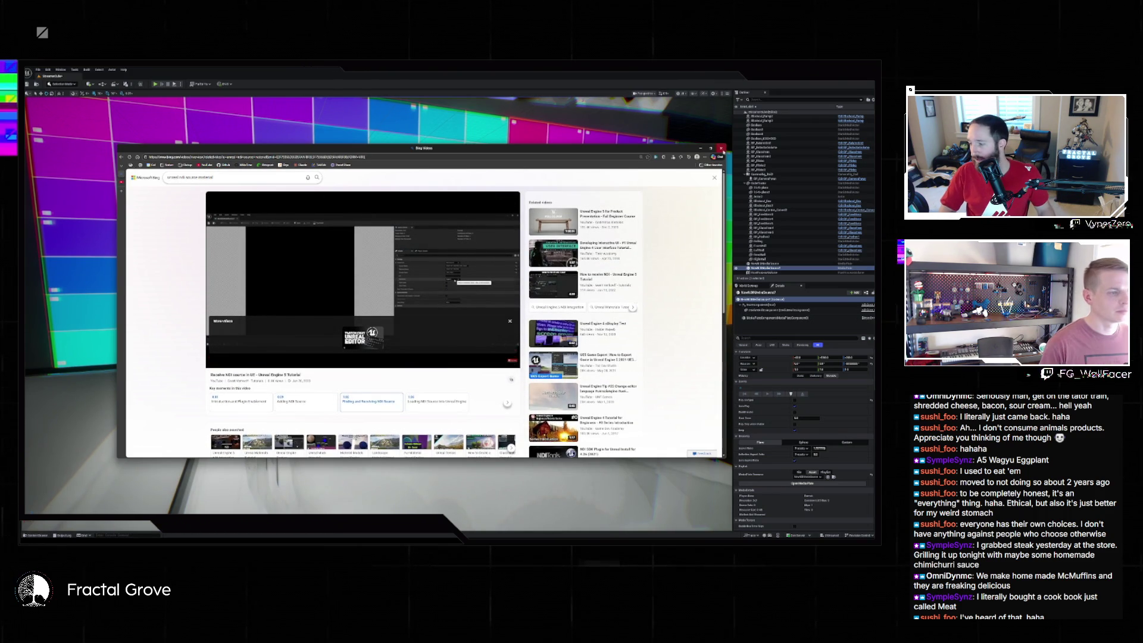
key("alt+Tab")
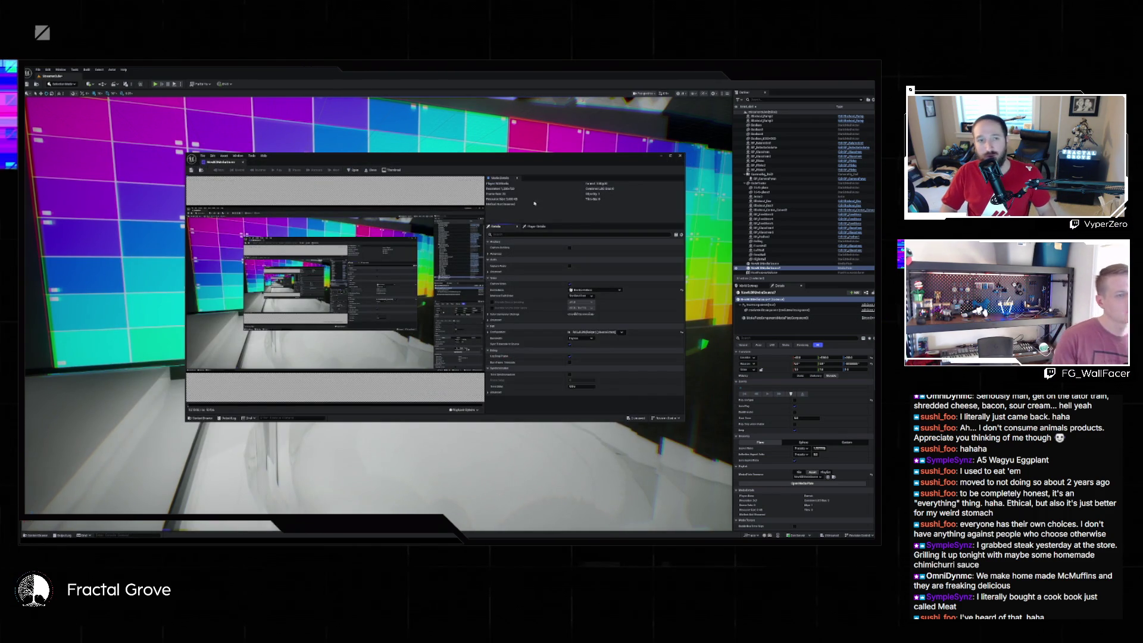
- Select the NDI source configuration in the Media Player editor and move its window down-left
left_click(623, 334)
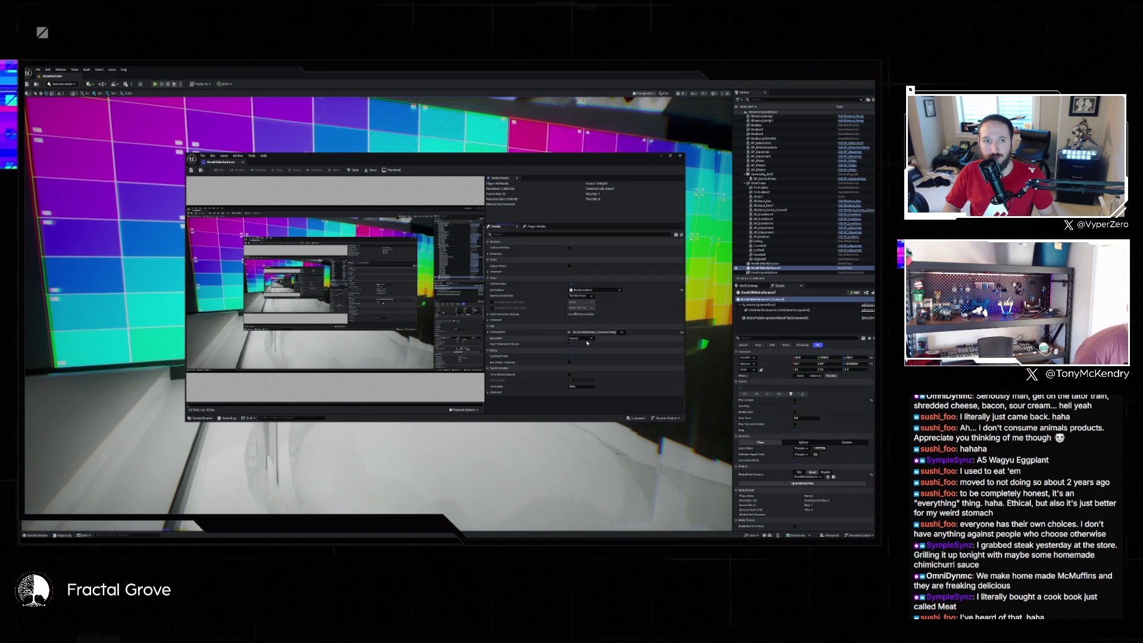
left_click(596, 344)
mouse_move(417, 160)
left_mouse_down()
mouse_move(455, 122)
mouse_move(389, 314)
mouse_move(386, 280)
left_mouse_up()
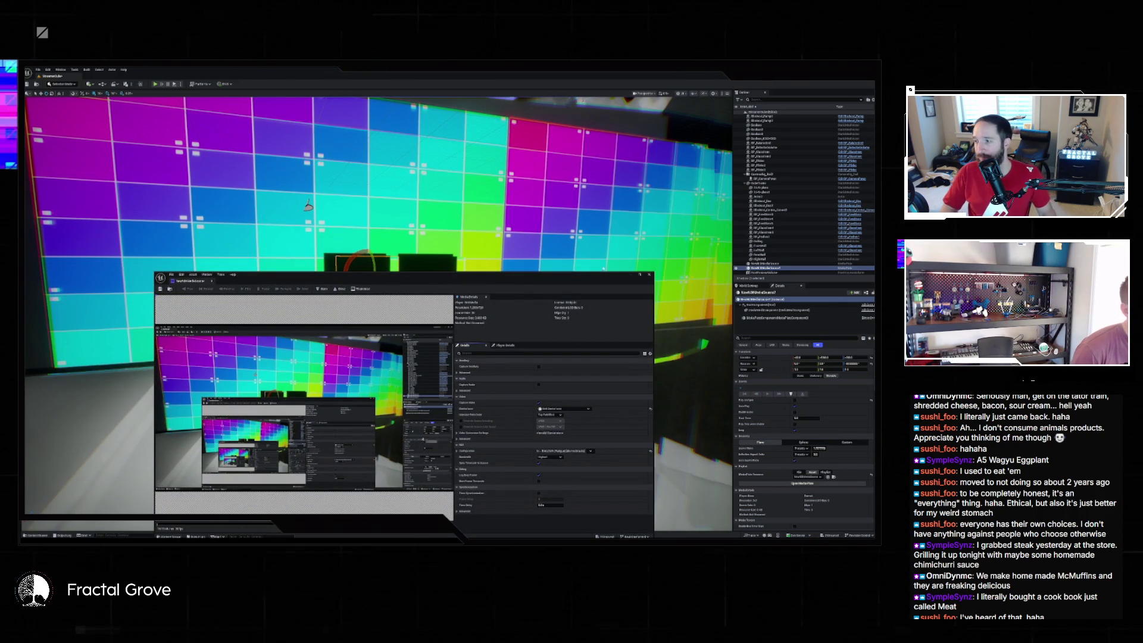
- Play in editor, play the NDI source in the media preview, then close the media and its editor
key("alt+p")
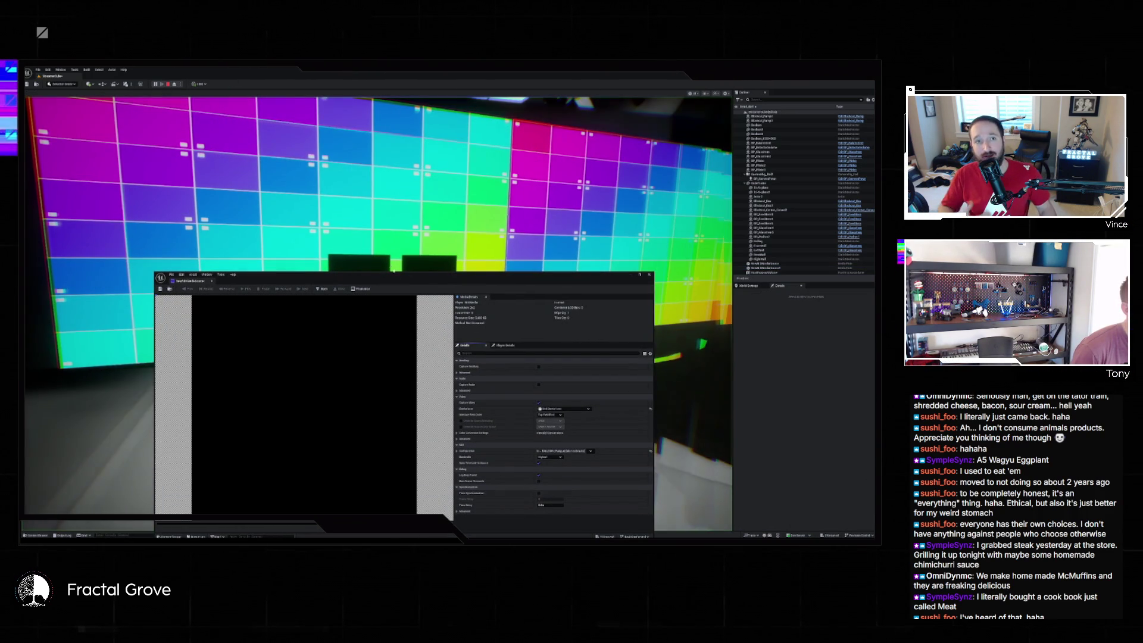
mouse_move(393, 281)
left_mouse_down()
mouse_move(408, 284)
mouse_move(445, 239)
mouse_move(558, 322)
mouse_move(425, 240)
left_mouse_up()
left_click(371, 247)
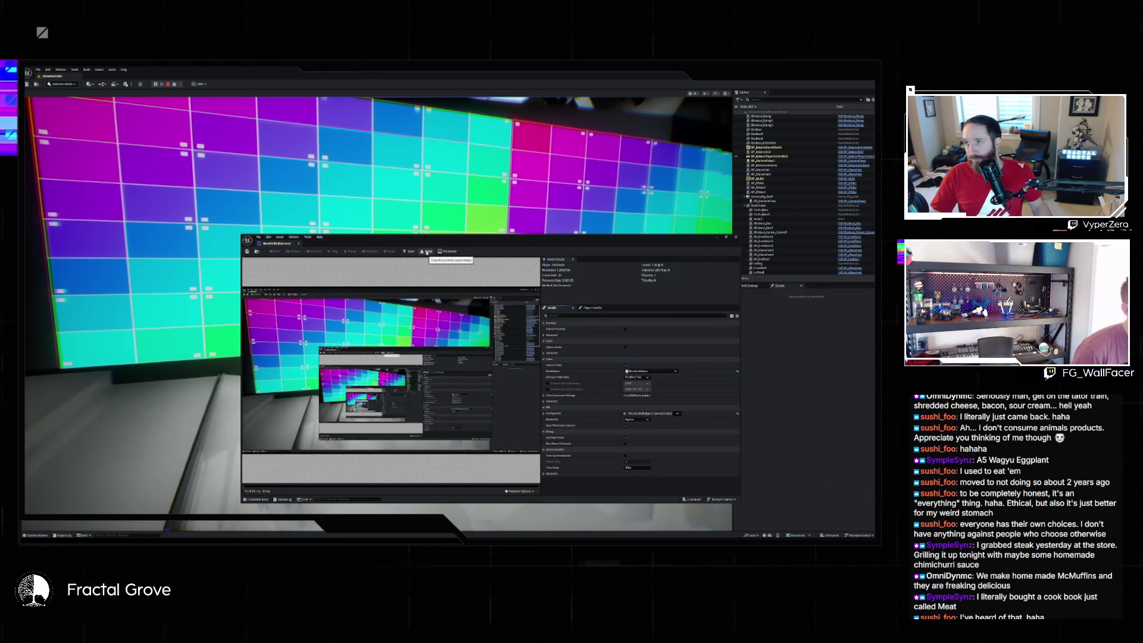
left_click(427, 253)
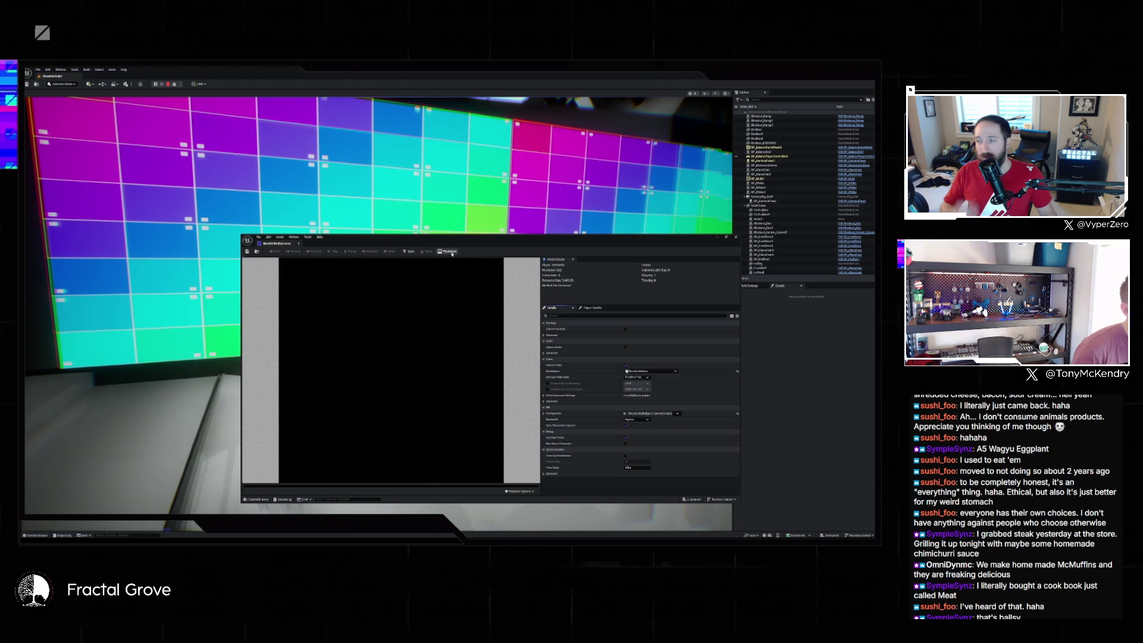
left_click(299, 243)
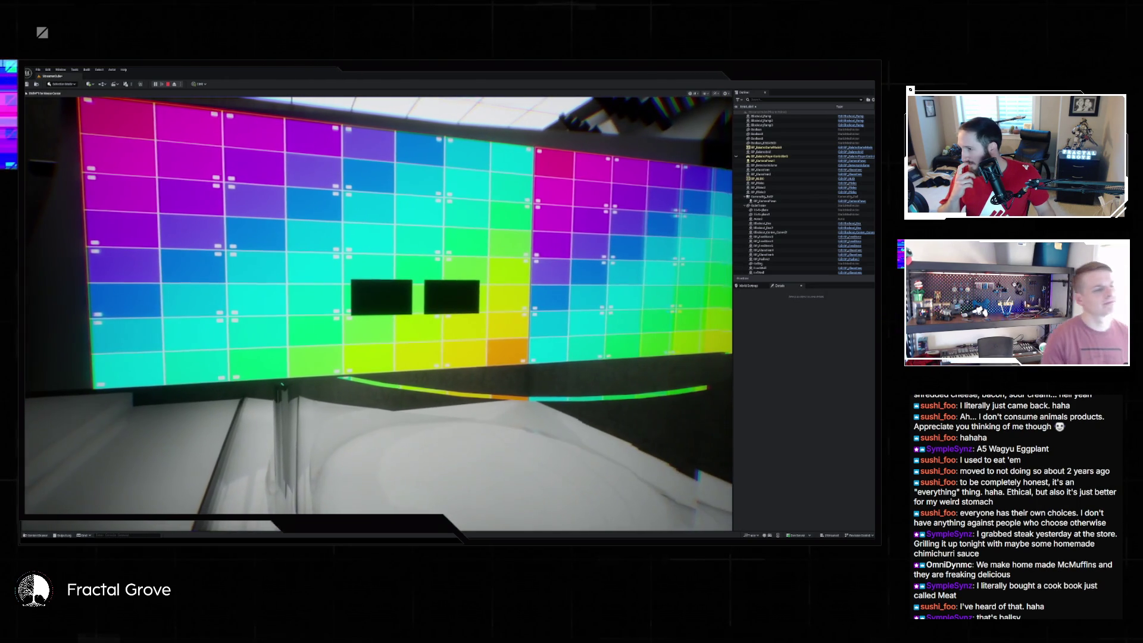
- Select a media plate, then reload the LED wall level from Recent Levels, getting past the save prompt
left_click(769, 268)
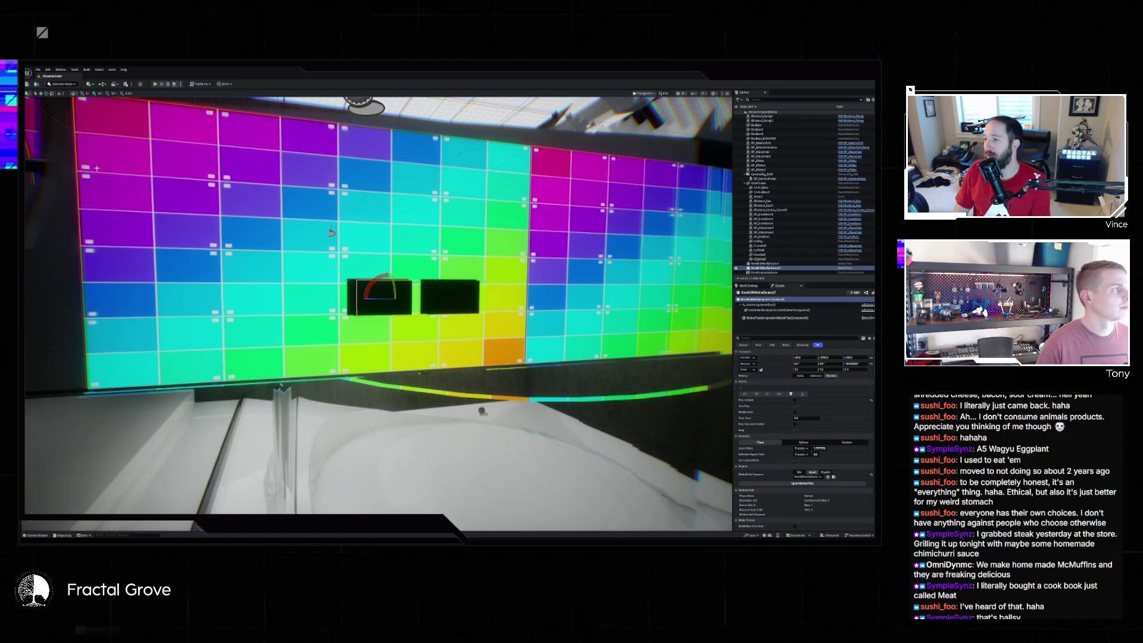
left_click(38, 69)
mouse_move(56, 113)
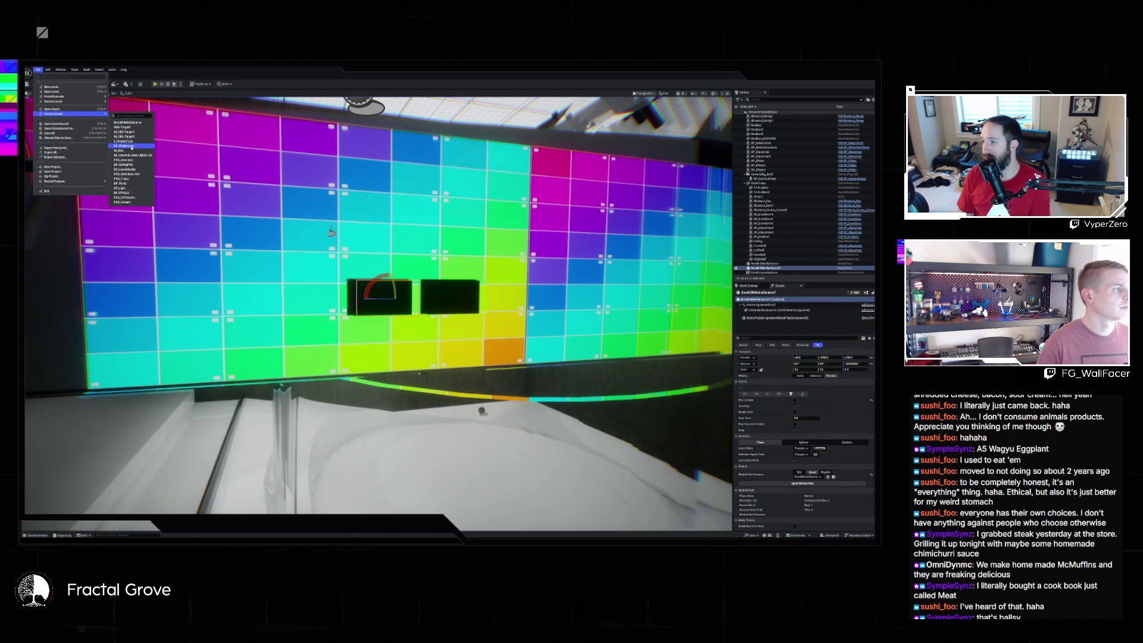
mouse_move(86, 102)
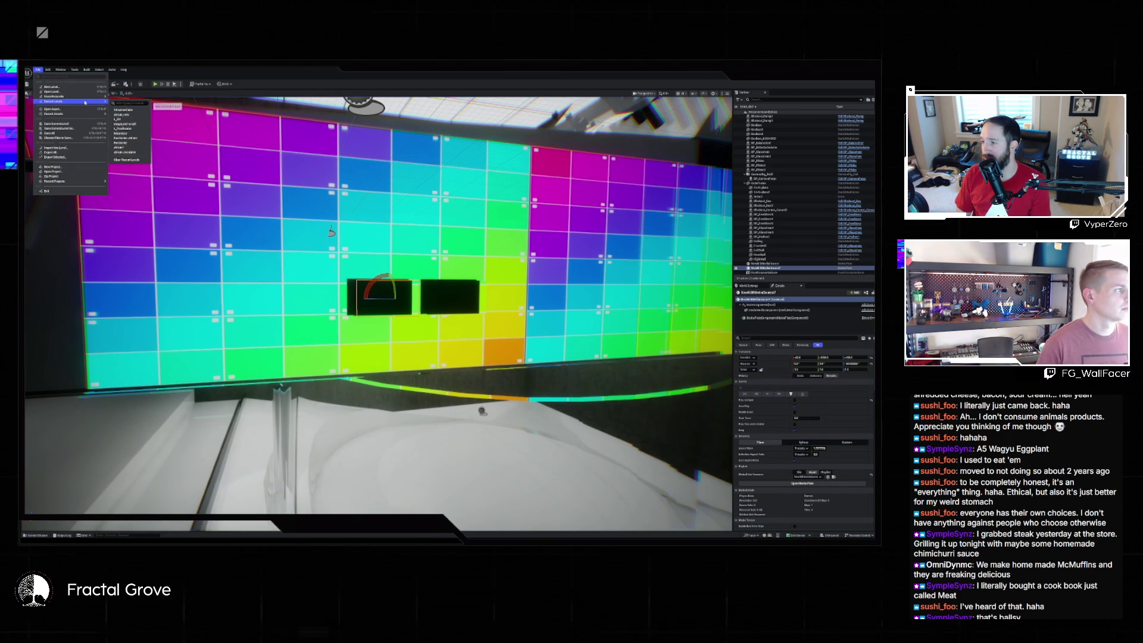
left_click(129, 110)
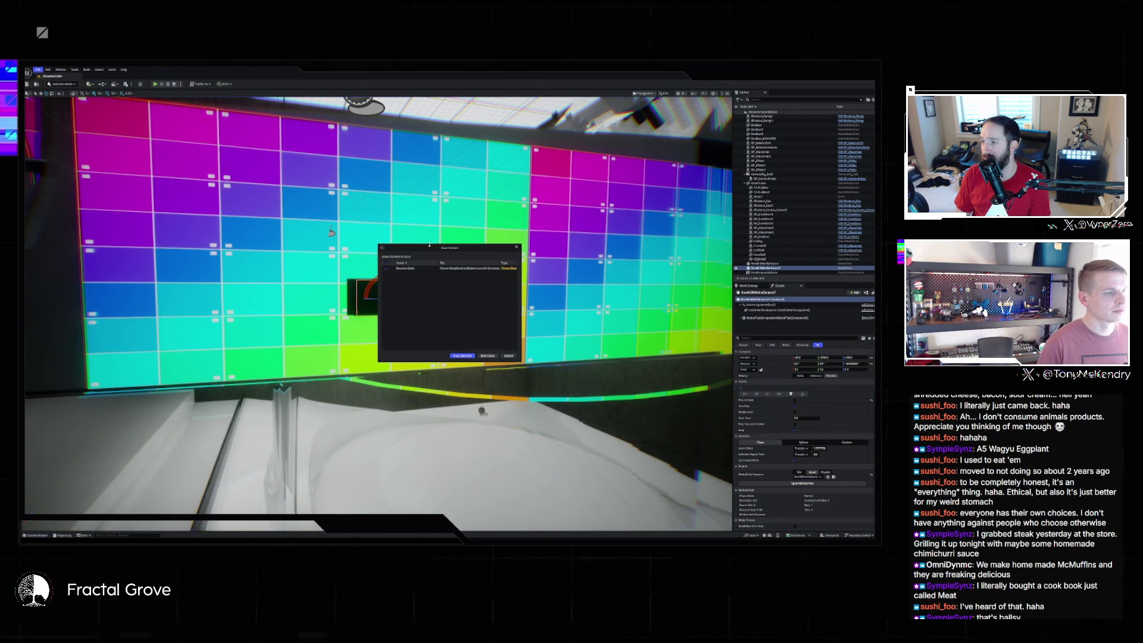
left_click(463, 355)
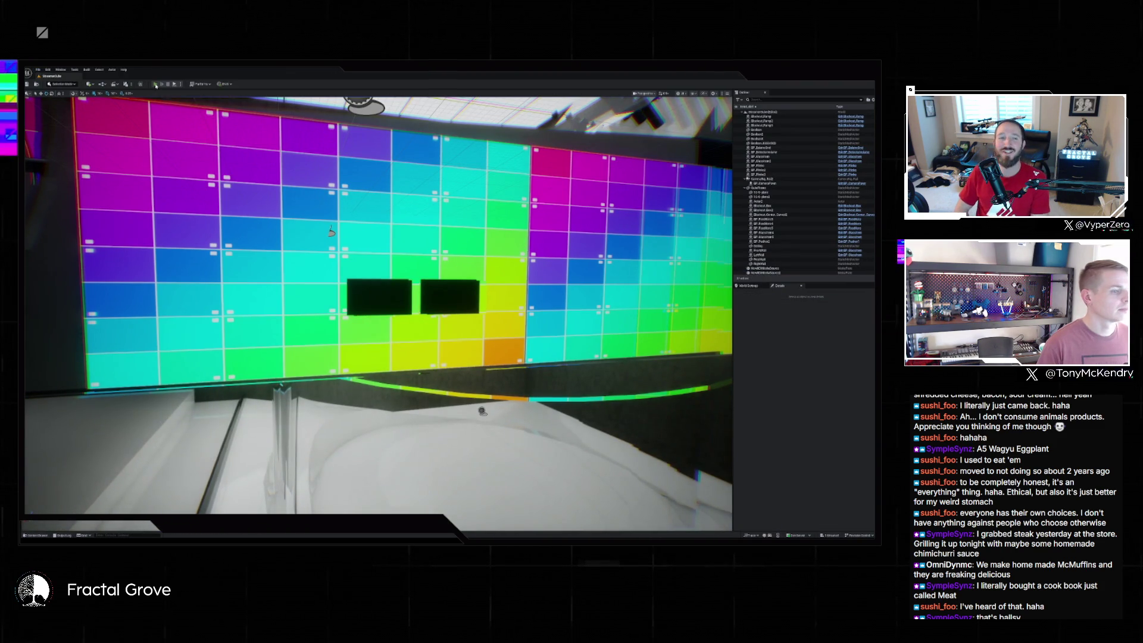
- Start and stop a quick Play test, then select the NewNDIMediaSource actor
left_click(155, 84)
left_click(169, 84)
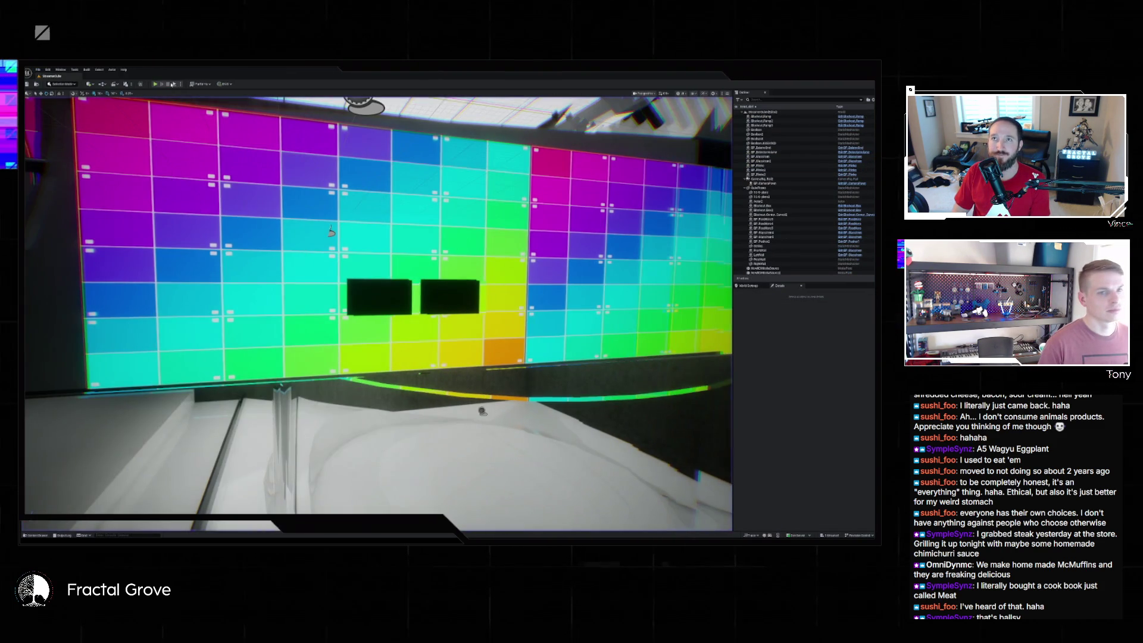
left_click(769, 269)
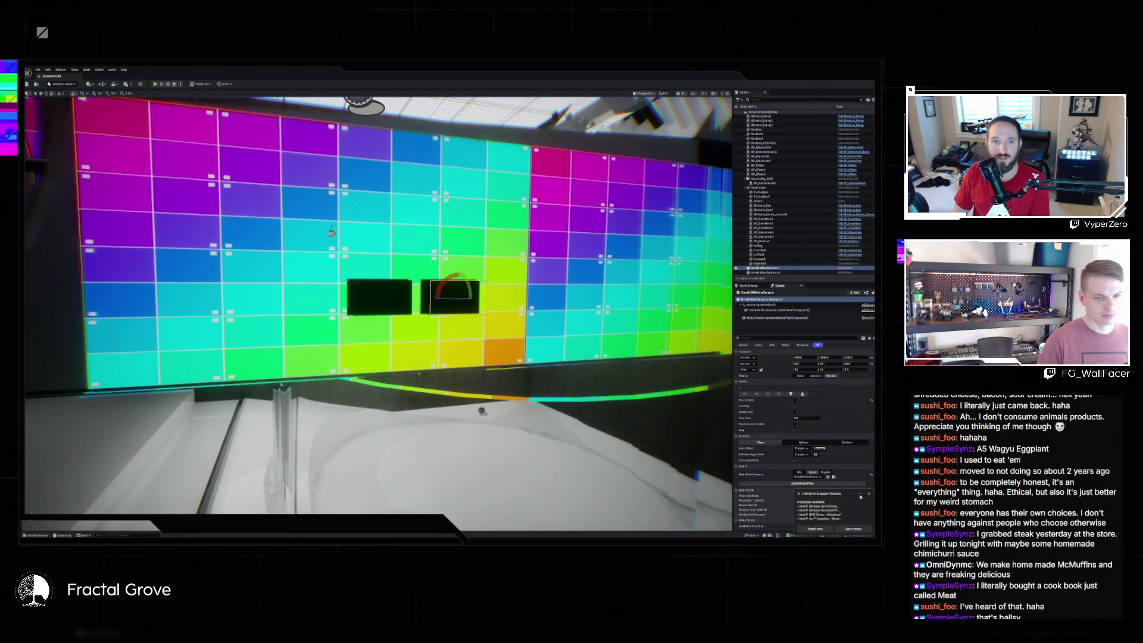
- Dismiss the Intel graphics driver notification and show the Output Log
left_click(861, 496)
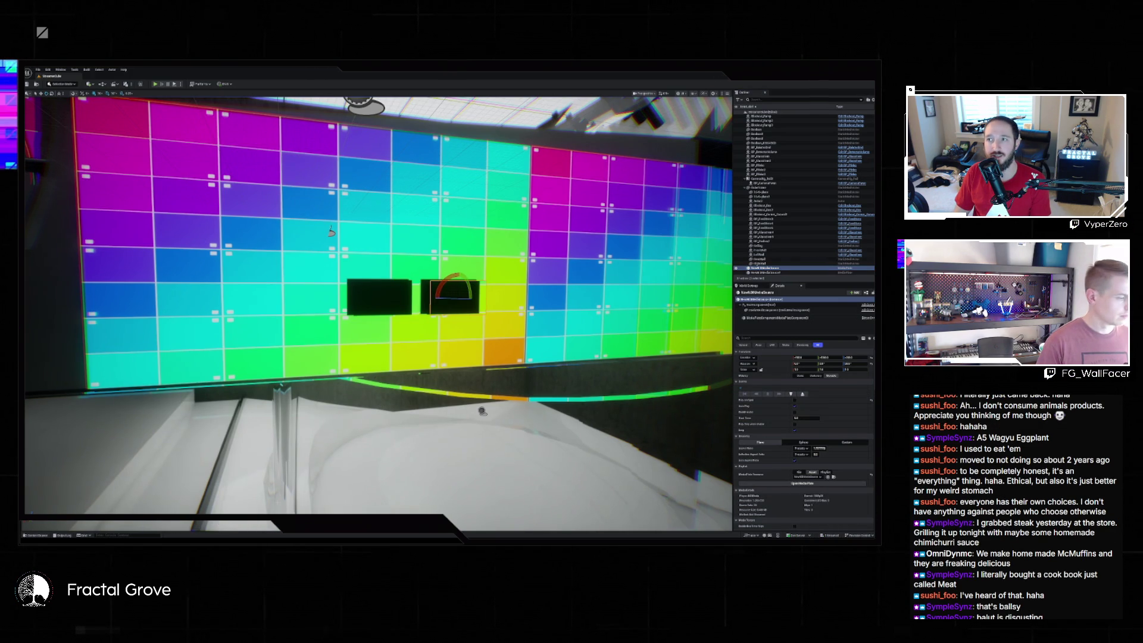
left_click(64, 535)
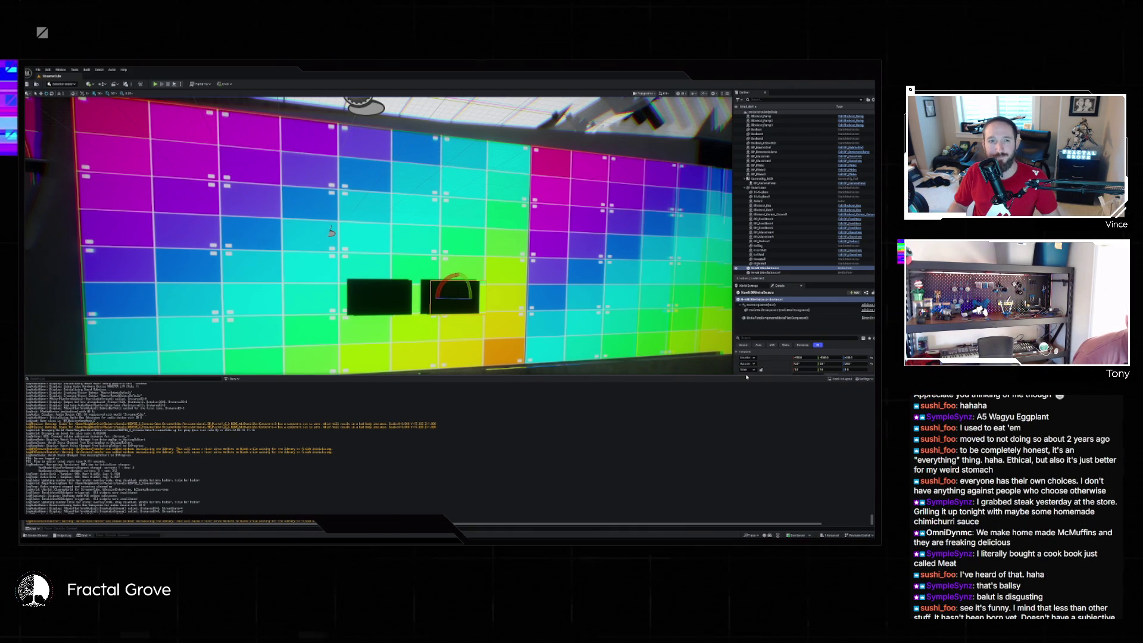
mouse_move(747, 376)
left_mouse_down()
mouse_move(753, 442)
mouse_move(765, 445)
left_mouse_up()
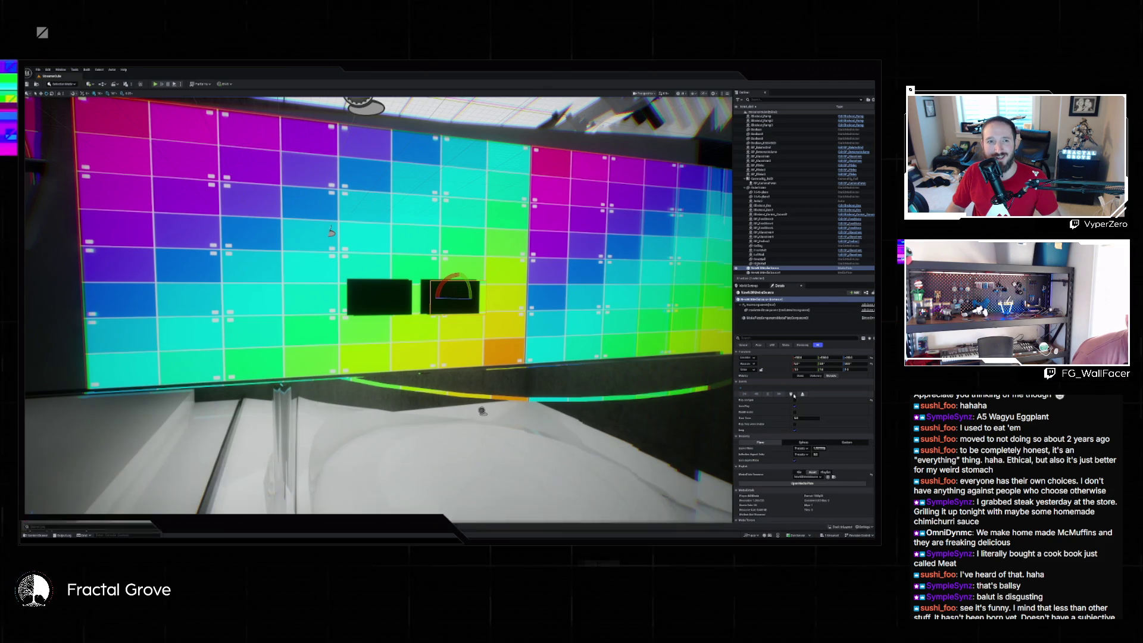
left_click(794, 396)
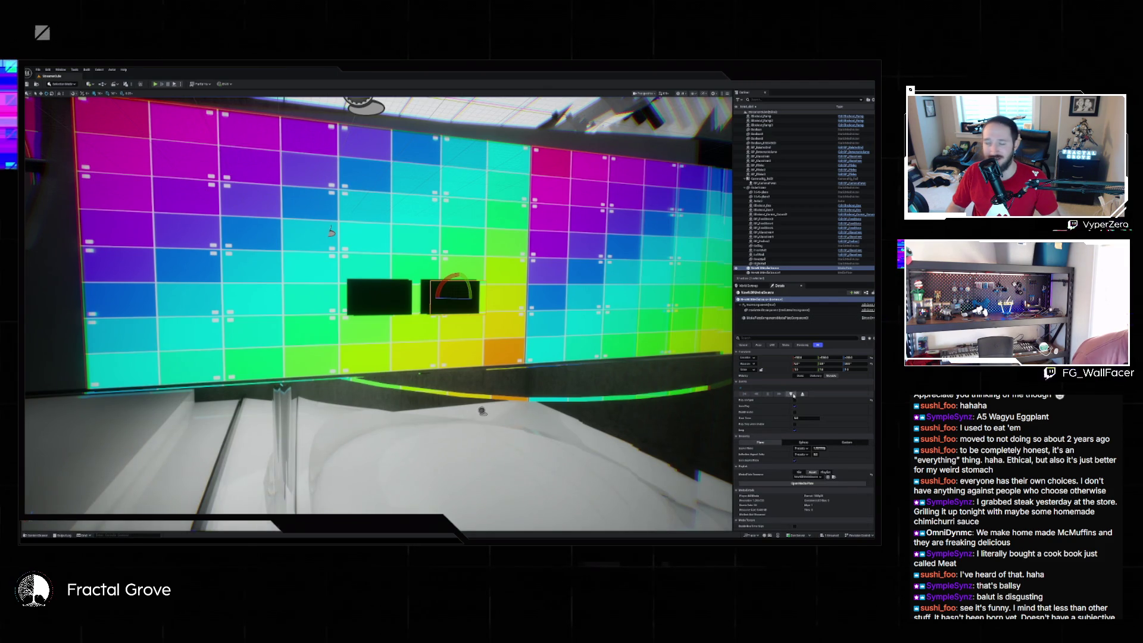
left_click(62, 535)
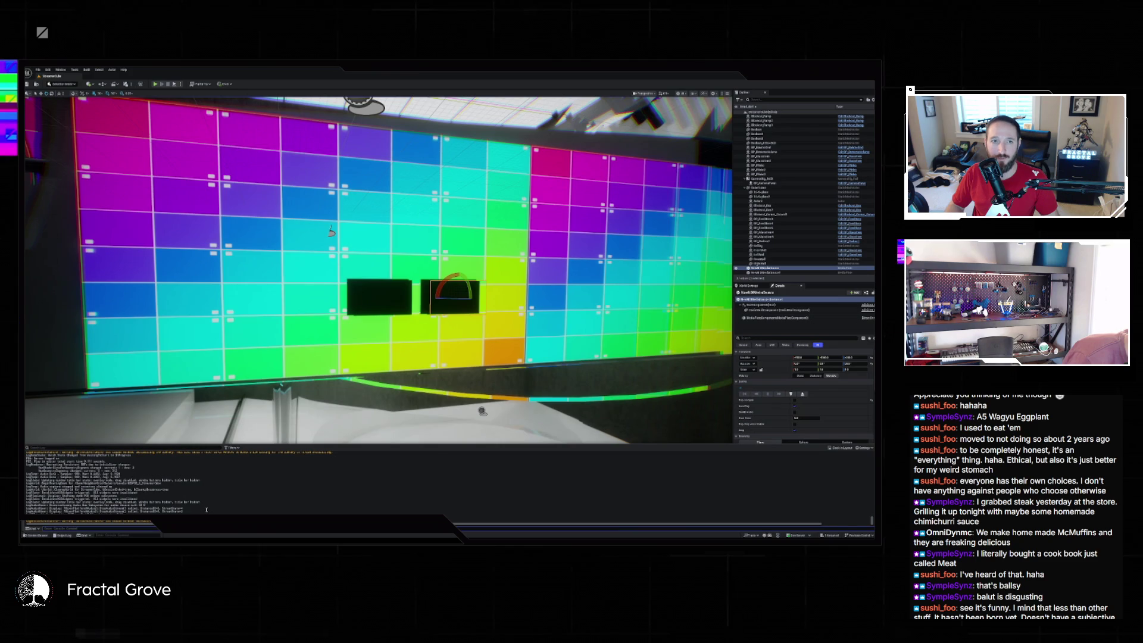
scroll(204, 510, "up", 3)
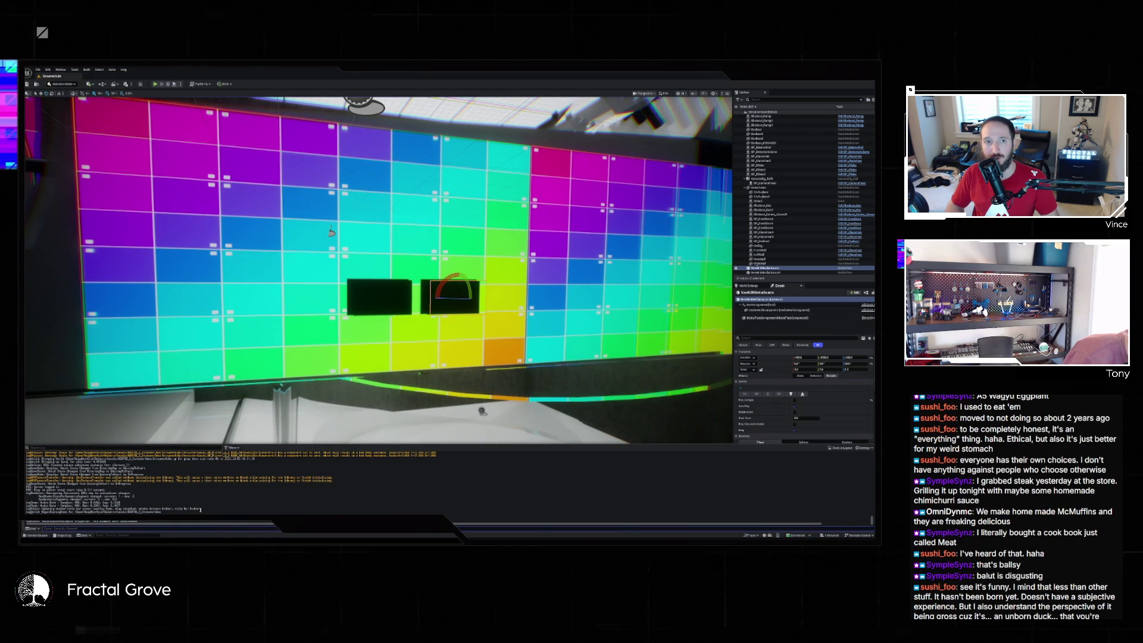
scroll(201, 510, "up", 3)
scroll(201, 510, "up", 10)
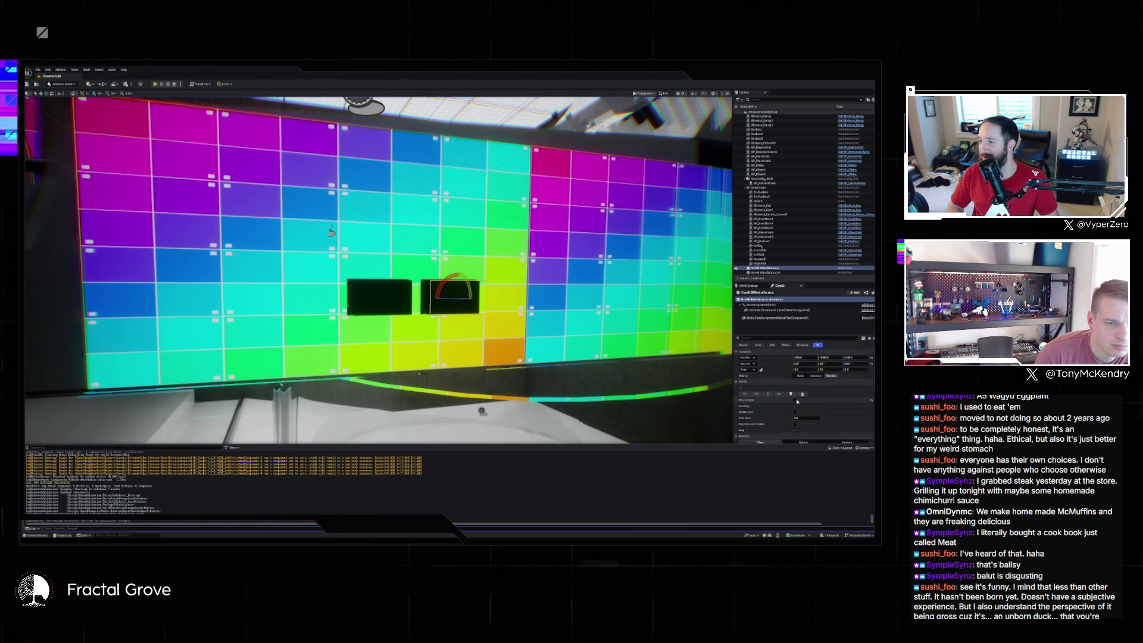
left_click(797, 402)
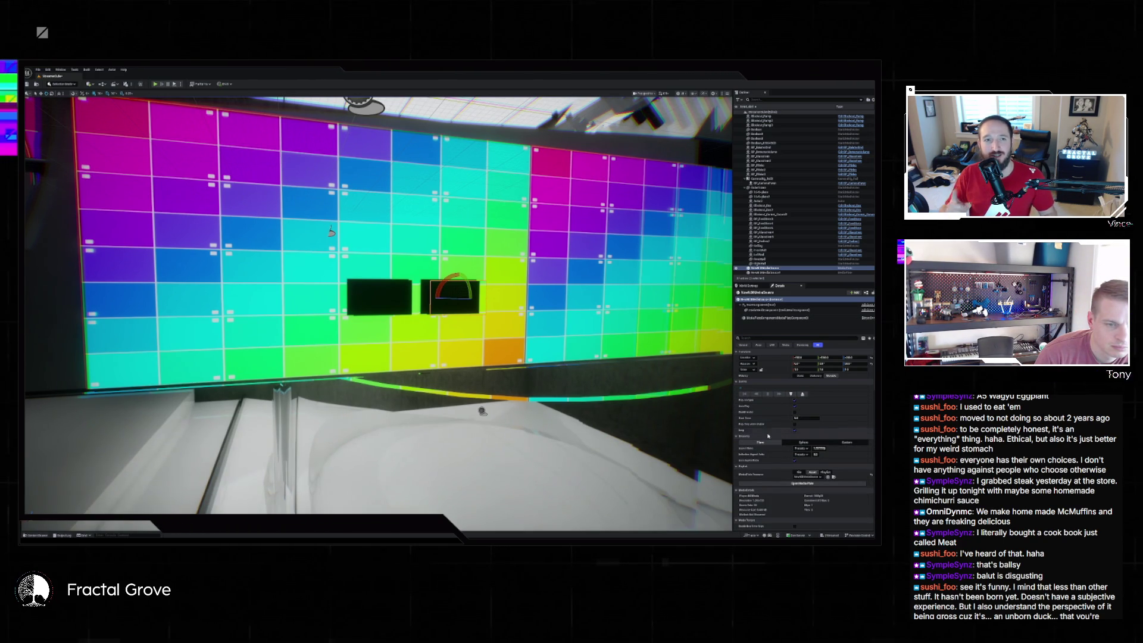
- Scroll through the media plate's settings in the Details panel
scroll(824, 451, "down", 3)
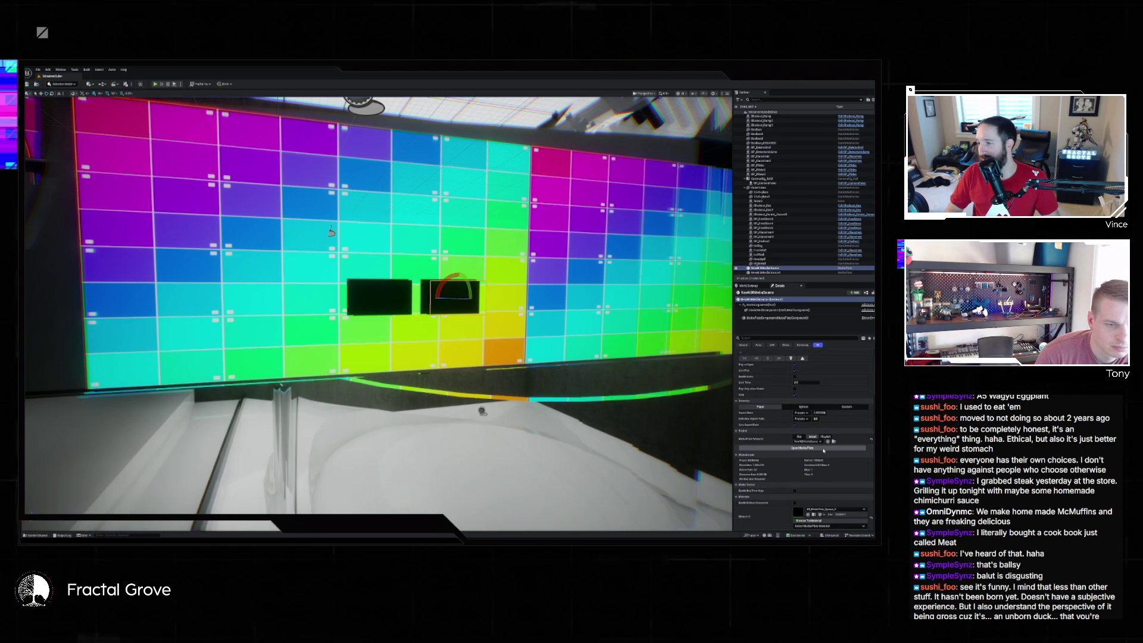
scroll(818, 450, "down", 3)
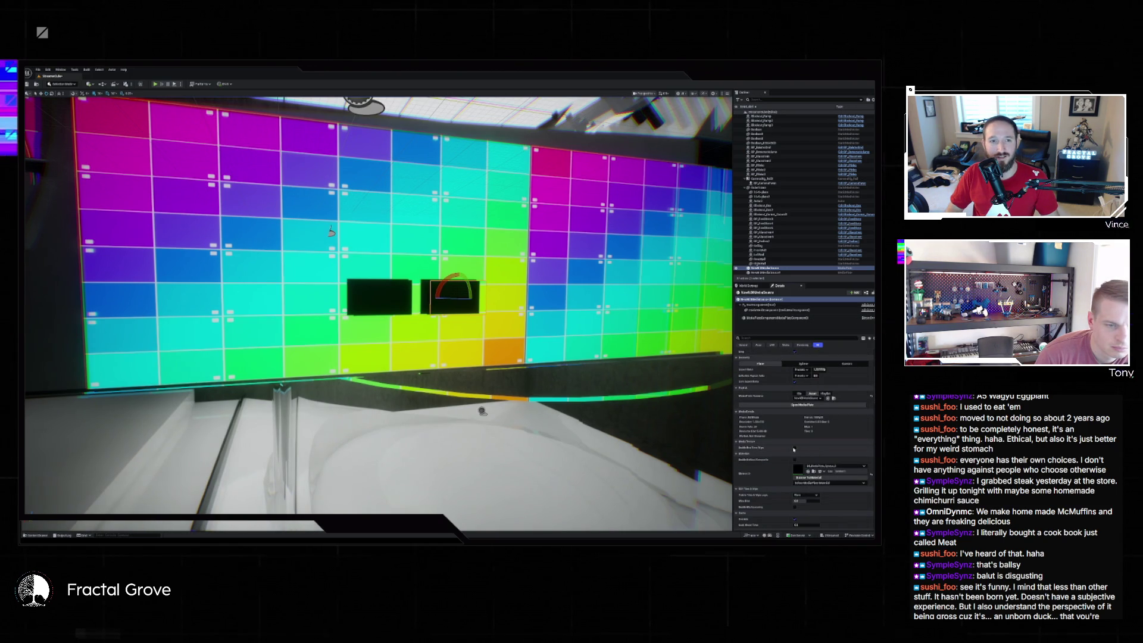
scroll(794, 449, "down", 3)
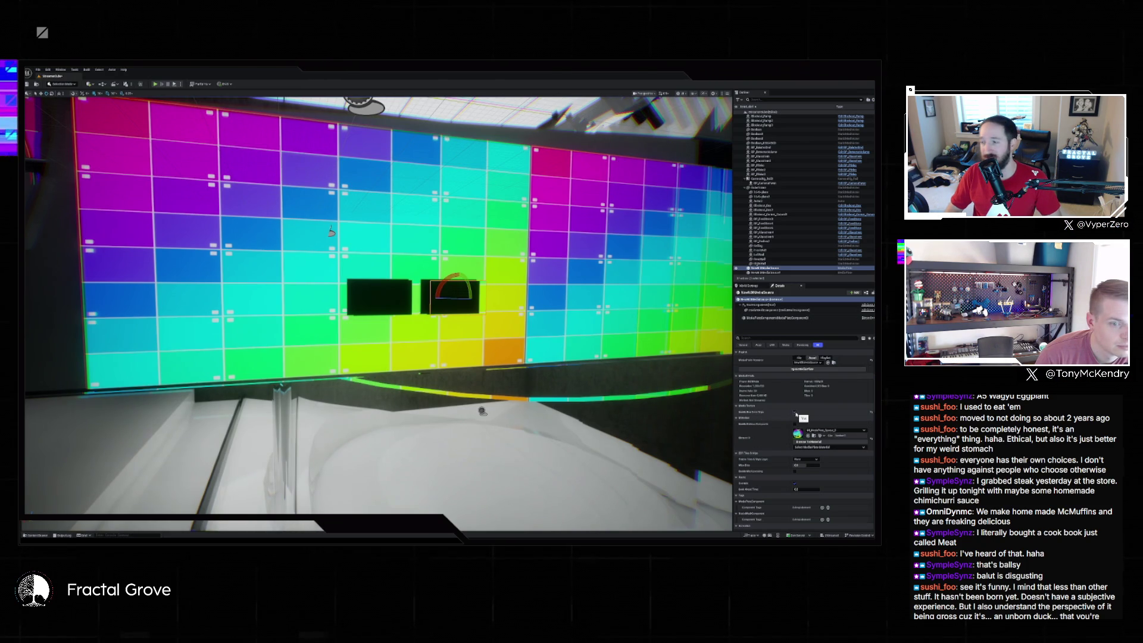
scroll(795, 412, "up", 10)
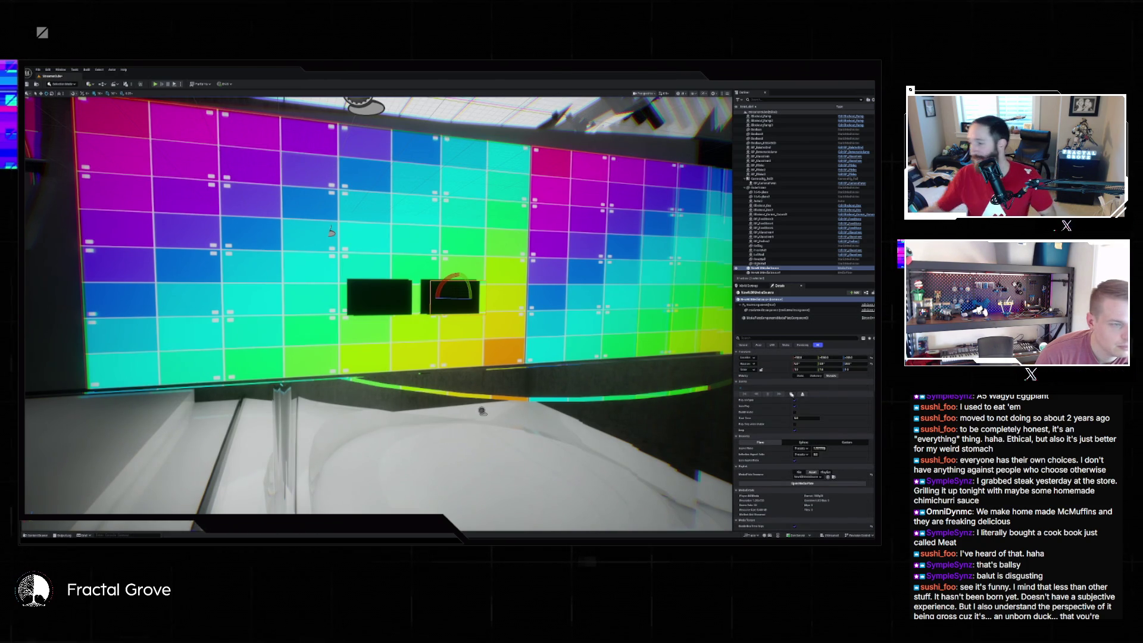
scroll(821, 426, "down", 5)
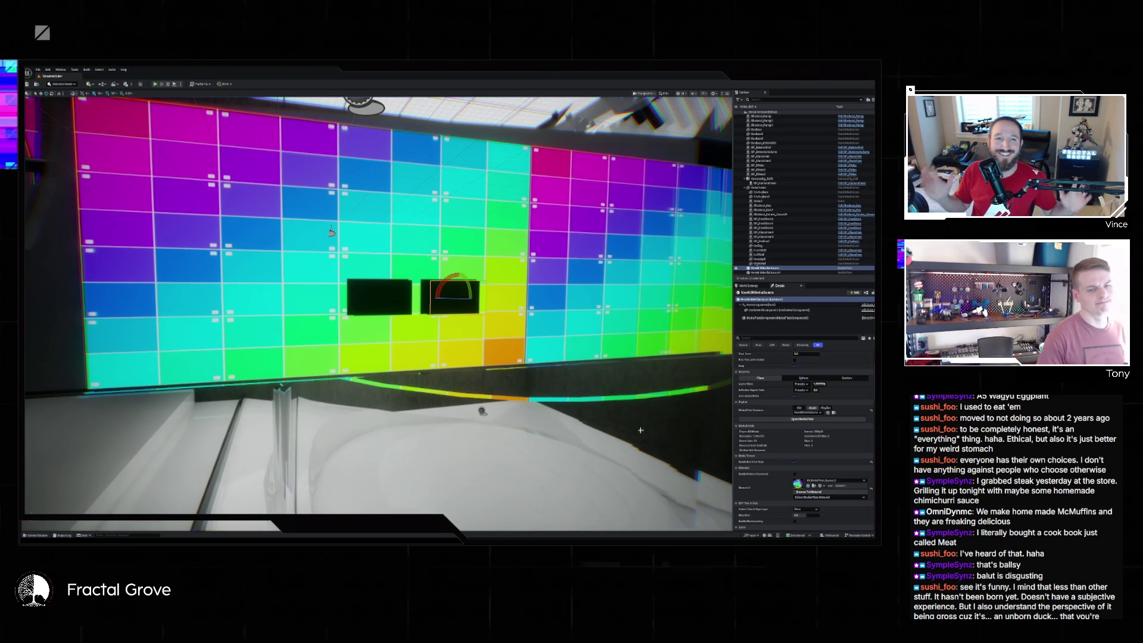
- Create a new level from a template via File > New Level
left_click(38, 70)
left_click(54, 85)
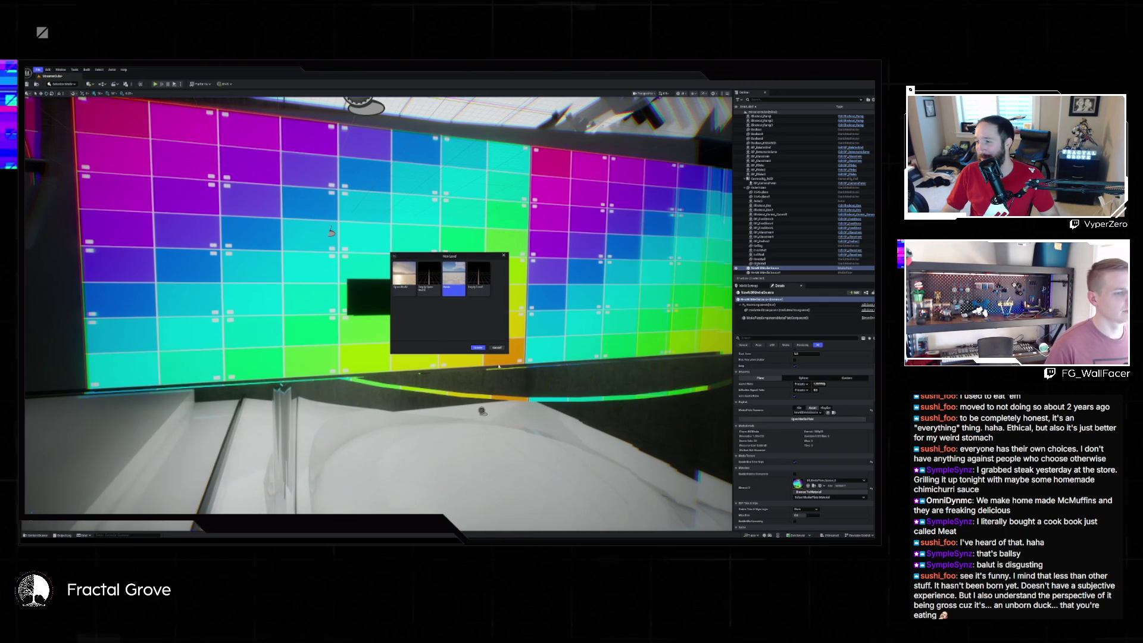
left_click(478, 347)
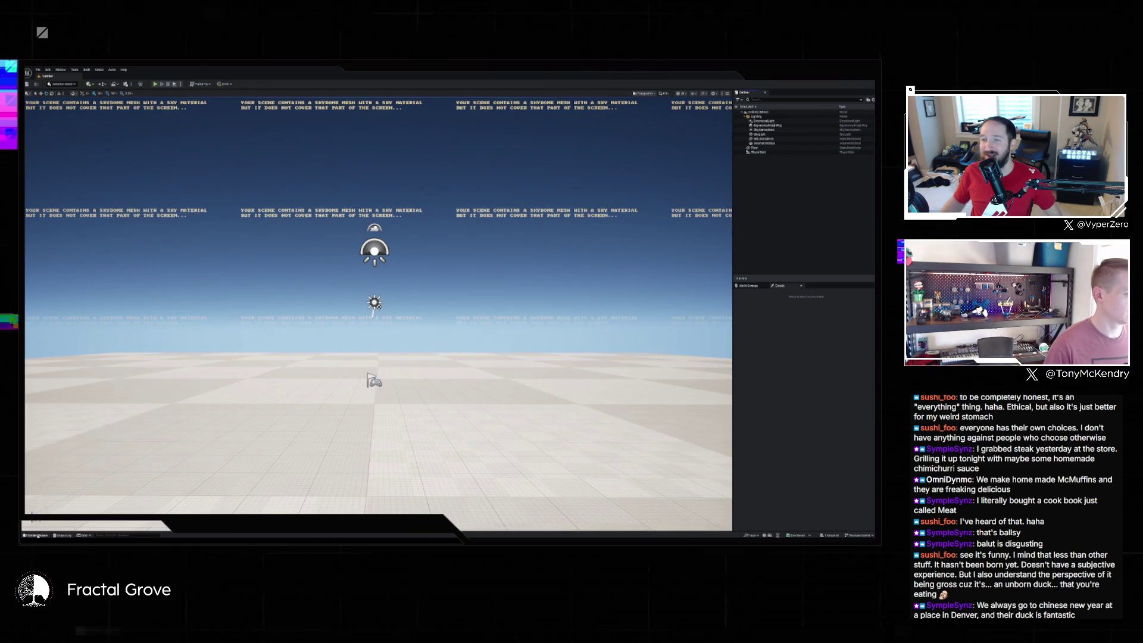
- Place a Media Plate from the Content Drawer into the new level and raise it above the floor
left_click(37, 535)
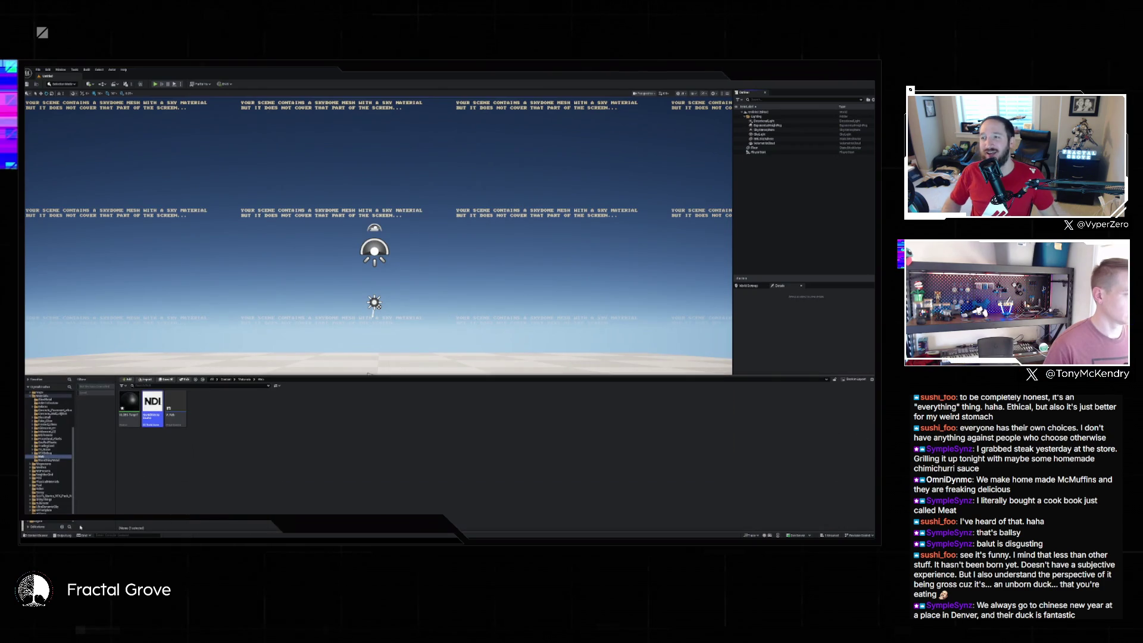
left_click(369, 378)
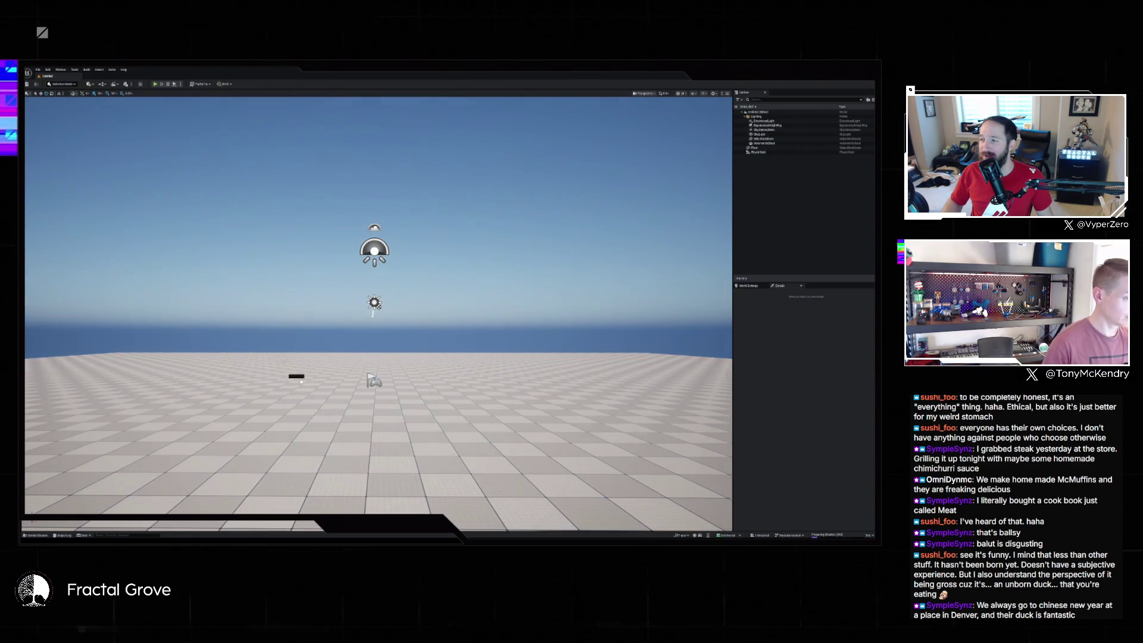
left_click_drag(321, 443, 325, 381)
key("w")
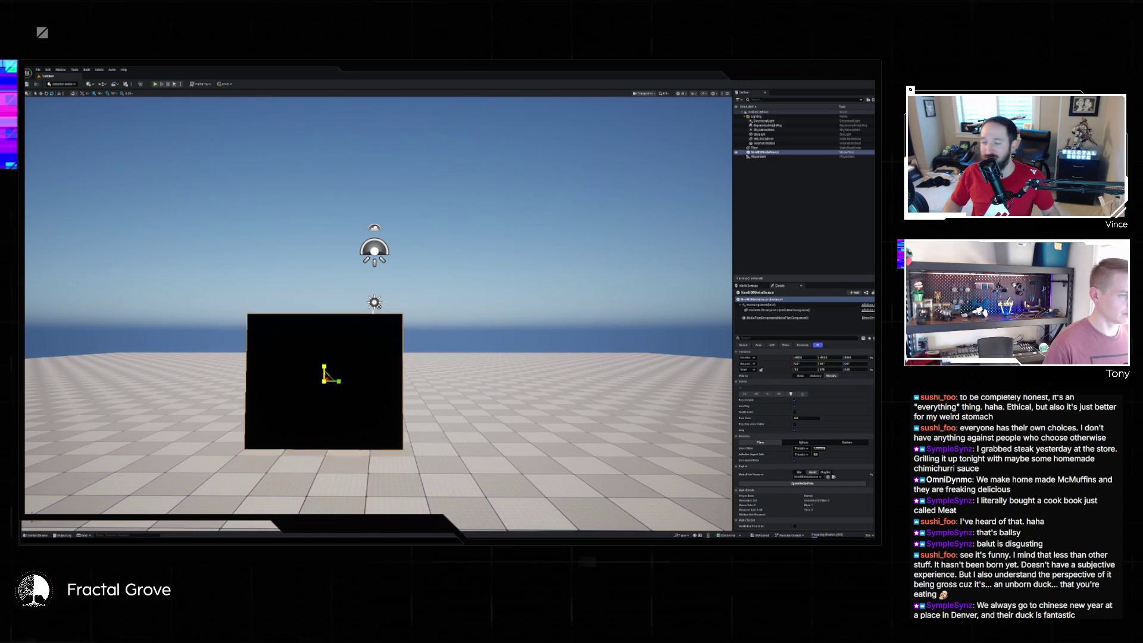
left_click_drag(325, 366, 325, 316)
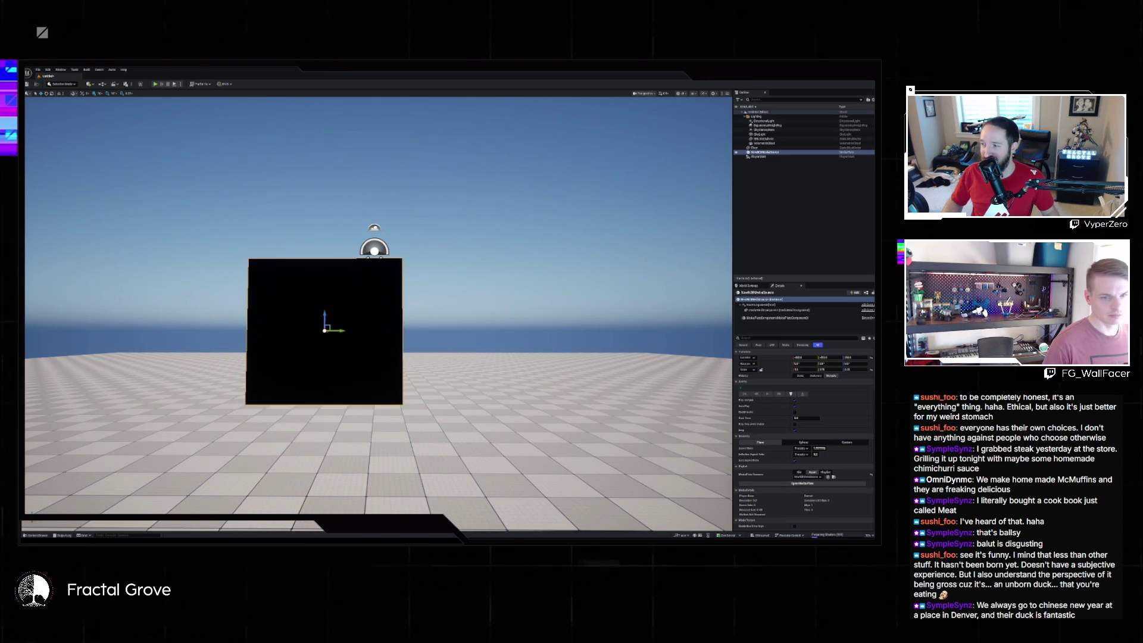
- Play the media on the plate, play-test the level, then delete the media plate actor
left_click(791, 394)
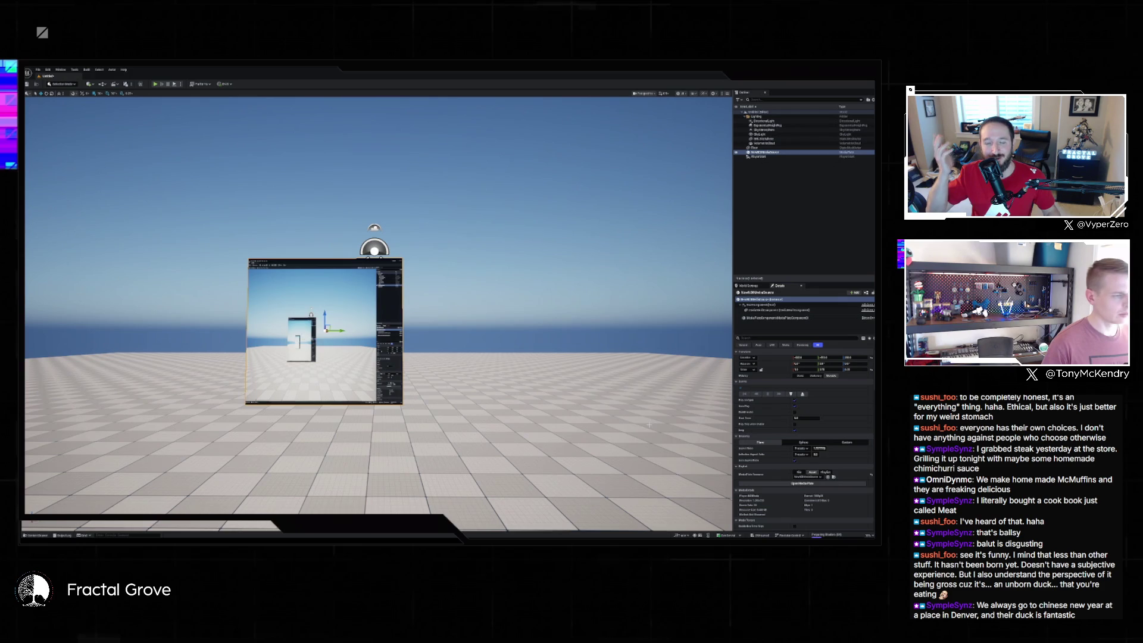
left_click(156, 84)
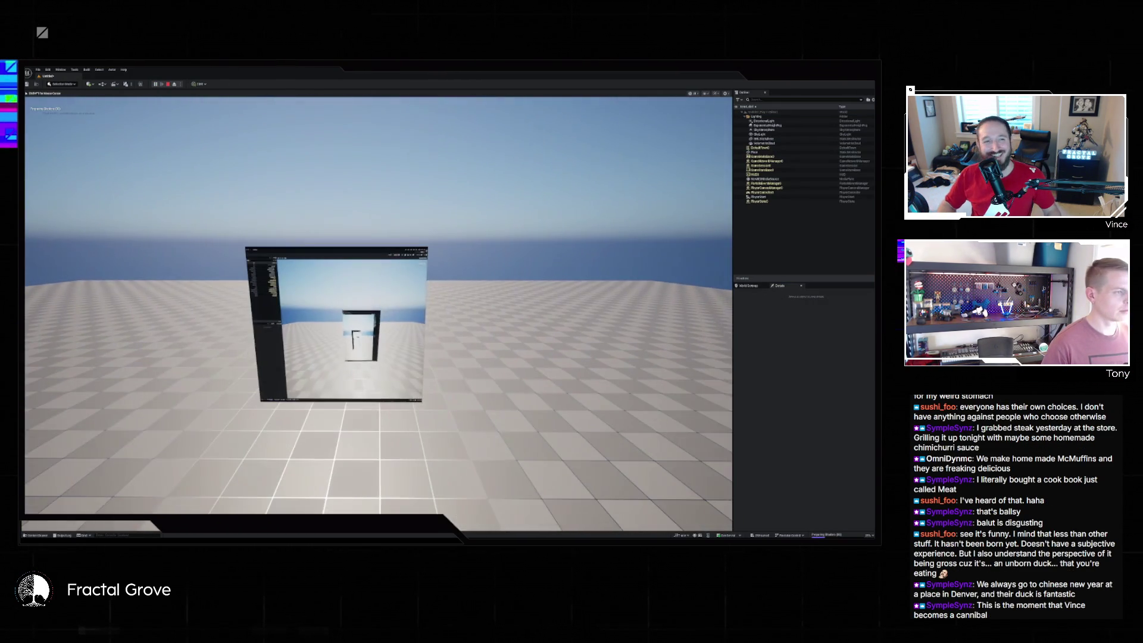
key("Escape")
double_click(769, 152)
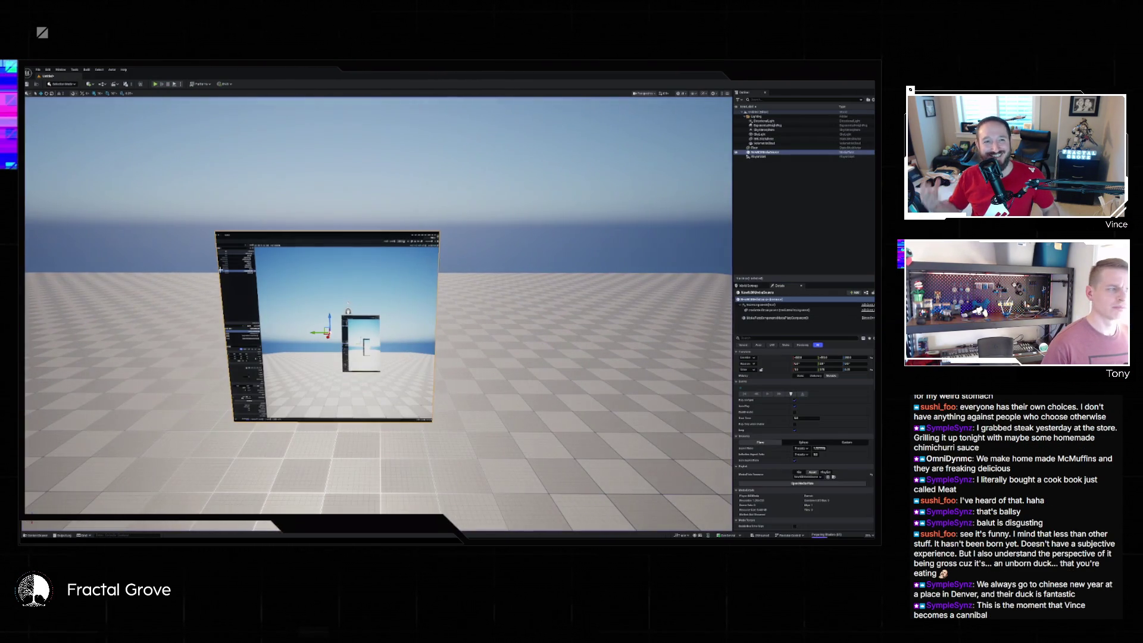
key("Delete")
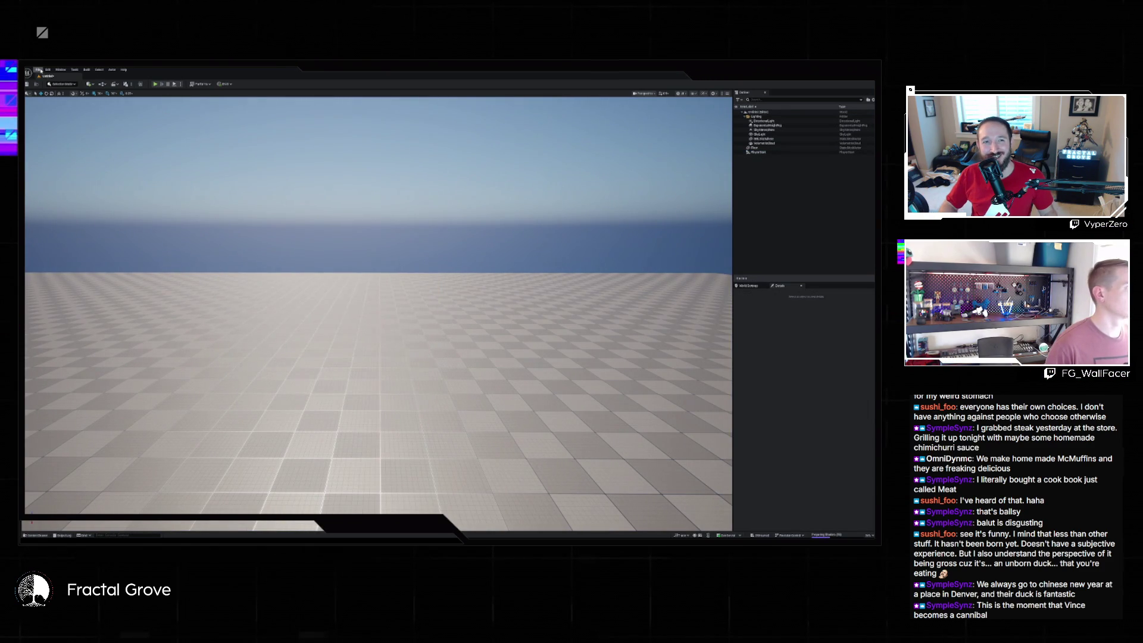
left_click(39, 70)
mouse_move(78, 97)
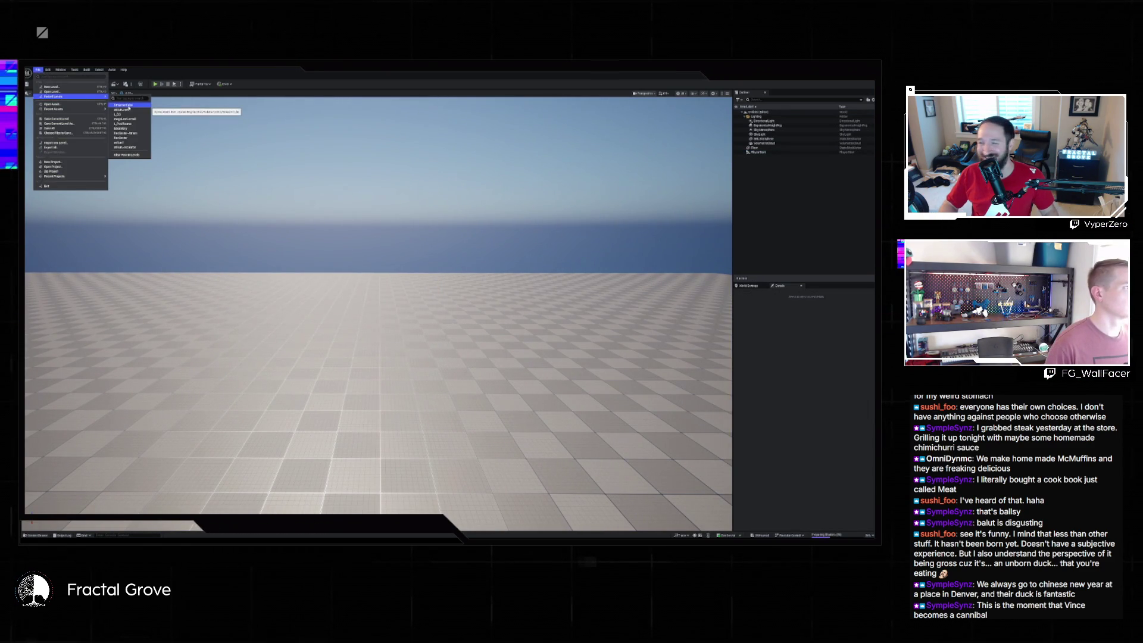
left_click(128, 105)
left_click(482, 355)
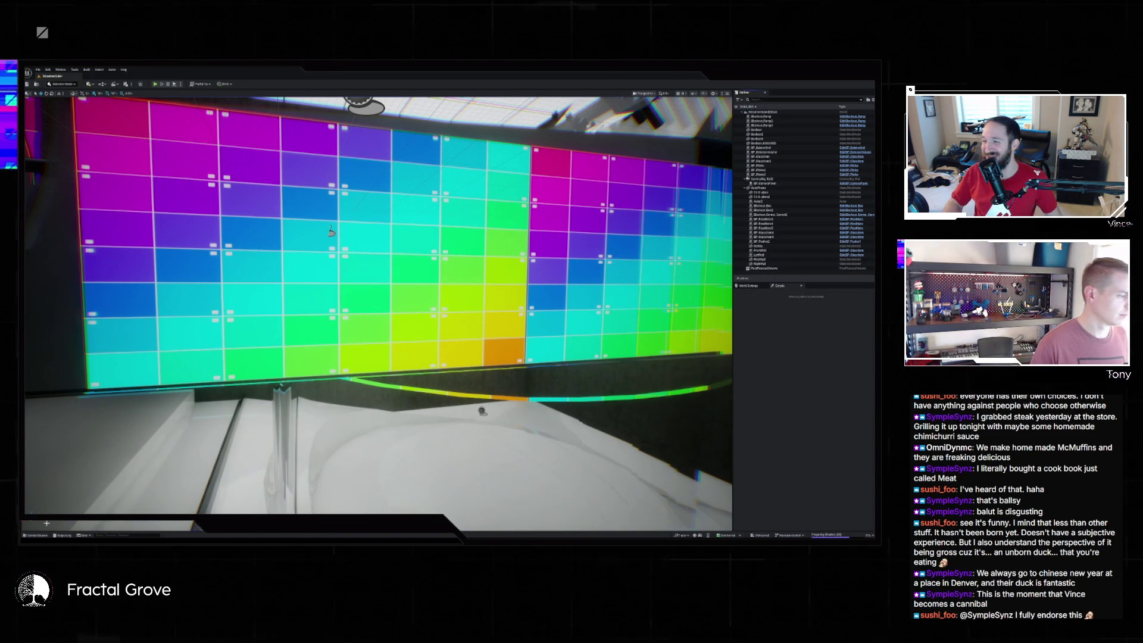
key("ctrl+space")
left_click_drag(154, 410, 357, 320)
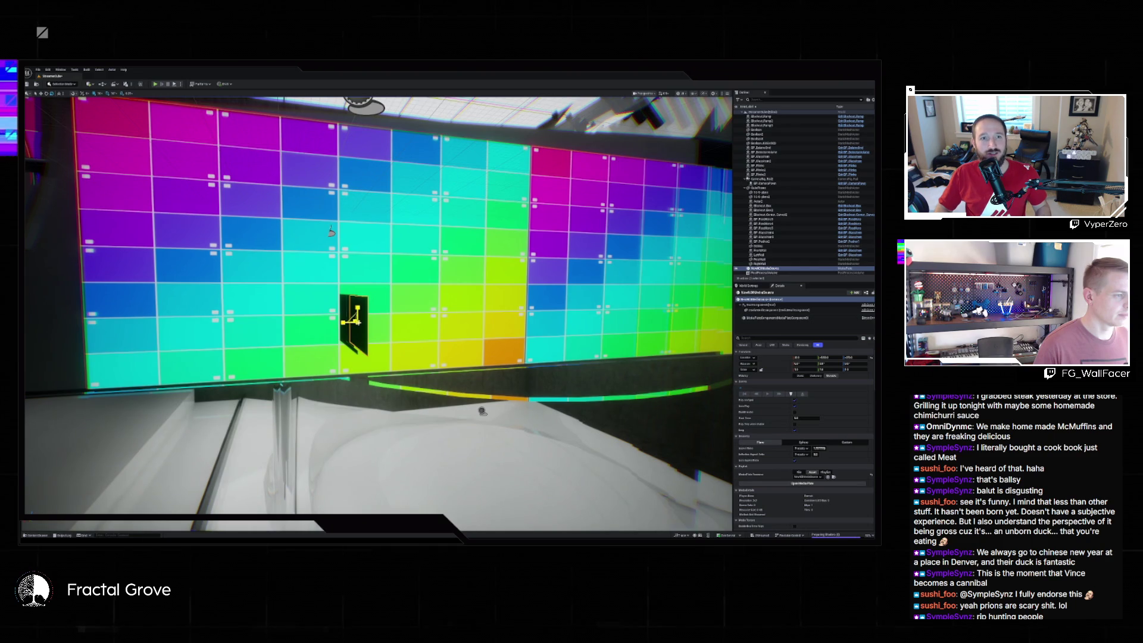
key("e")
left_click_drag(359, 322, 359, 322)
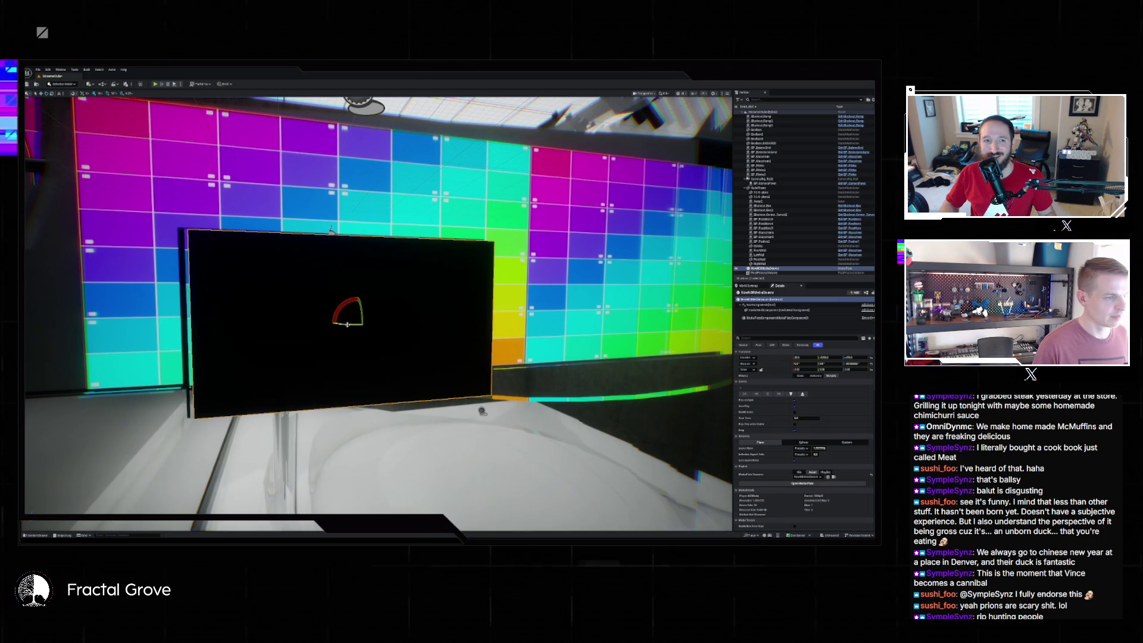
left_click_drag(339, 325, 352, 324)
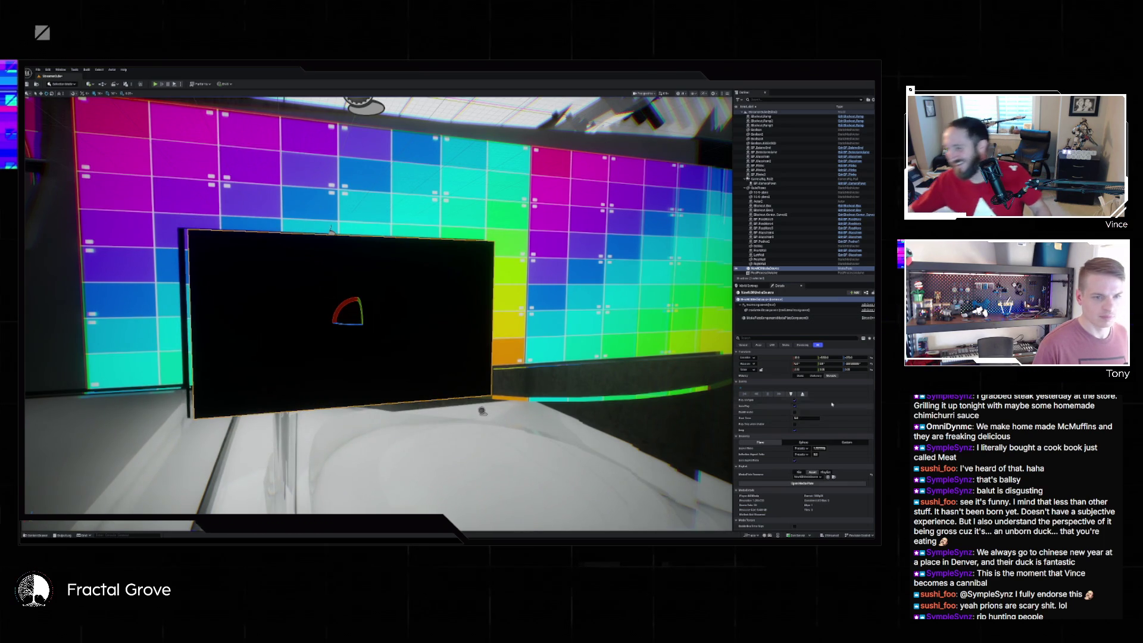
mouse_move(191, 298)
left_mouse_down()
mouse_move(396, 301)
mouse_move(191, 298)
mouse_move(223, 399)
mouse_move(228, 352)
left_mouse_up()
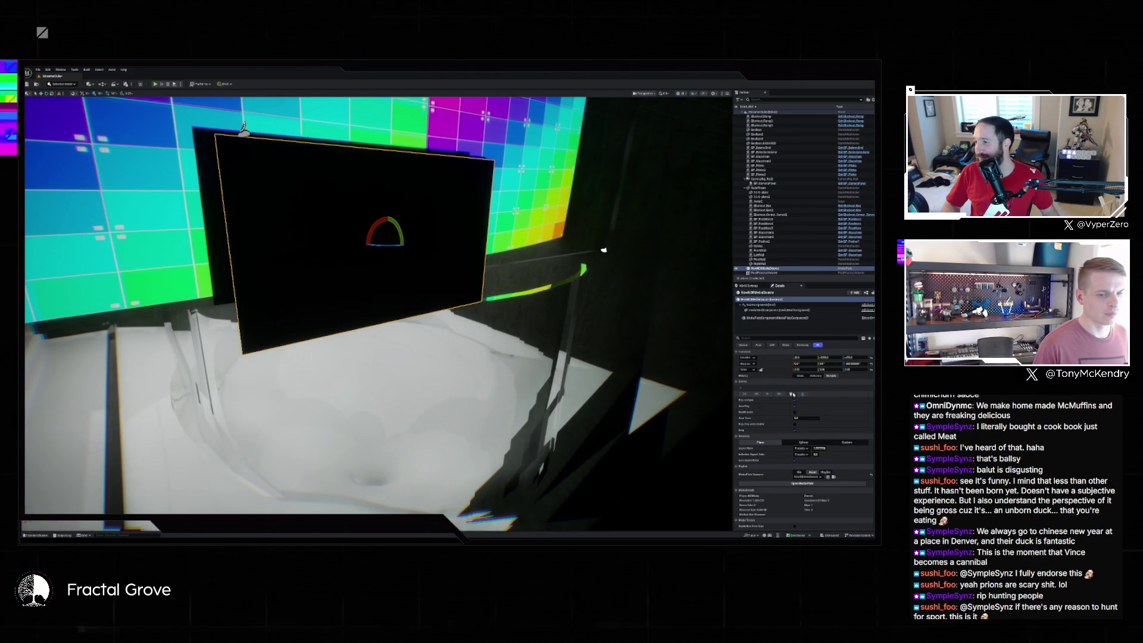
left_click_drag(497, 393, 179, 113)
key("Escape")
- Create a new level from the Basic template
left_click(38, 70)
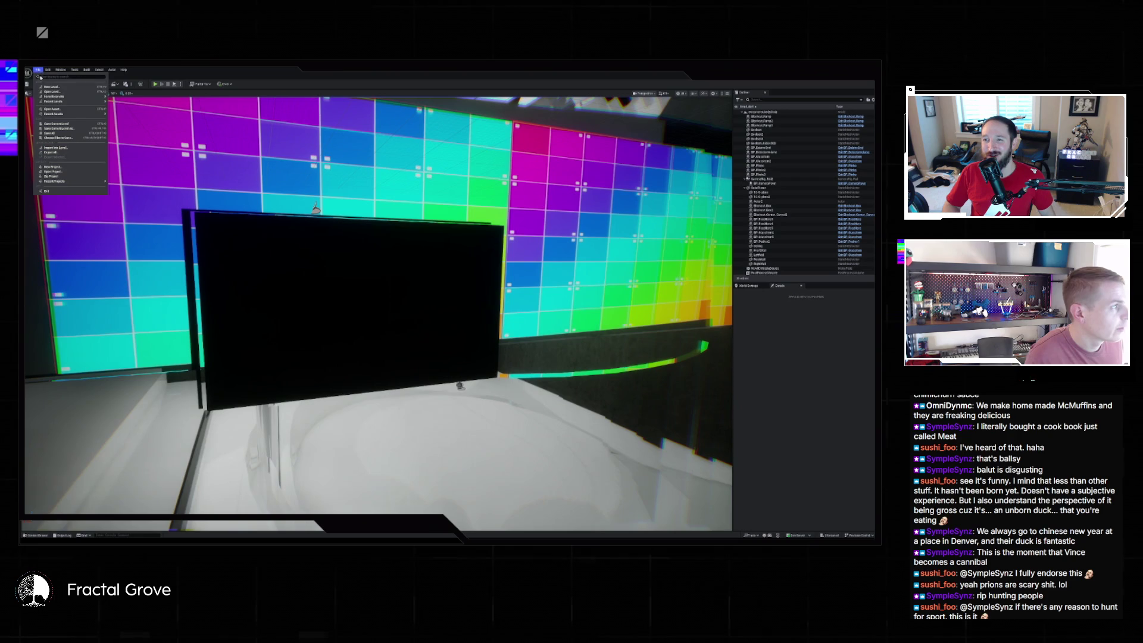
mouse_move(55, 103)
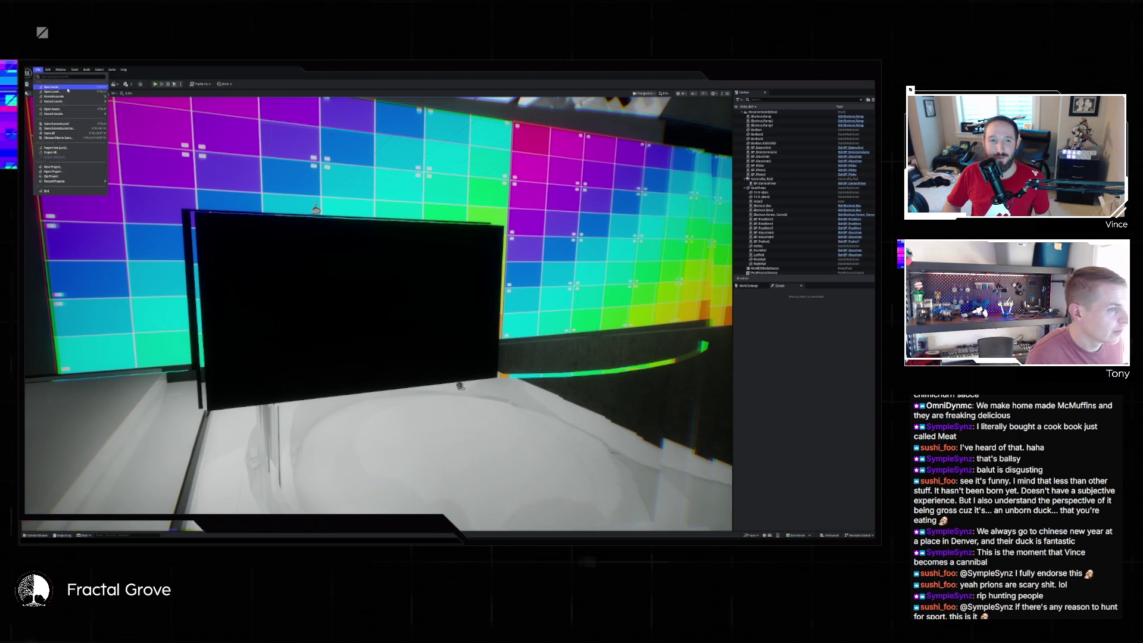
left_click(52, 87)
left_click(453, 277)
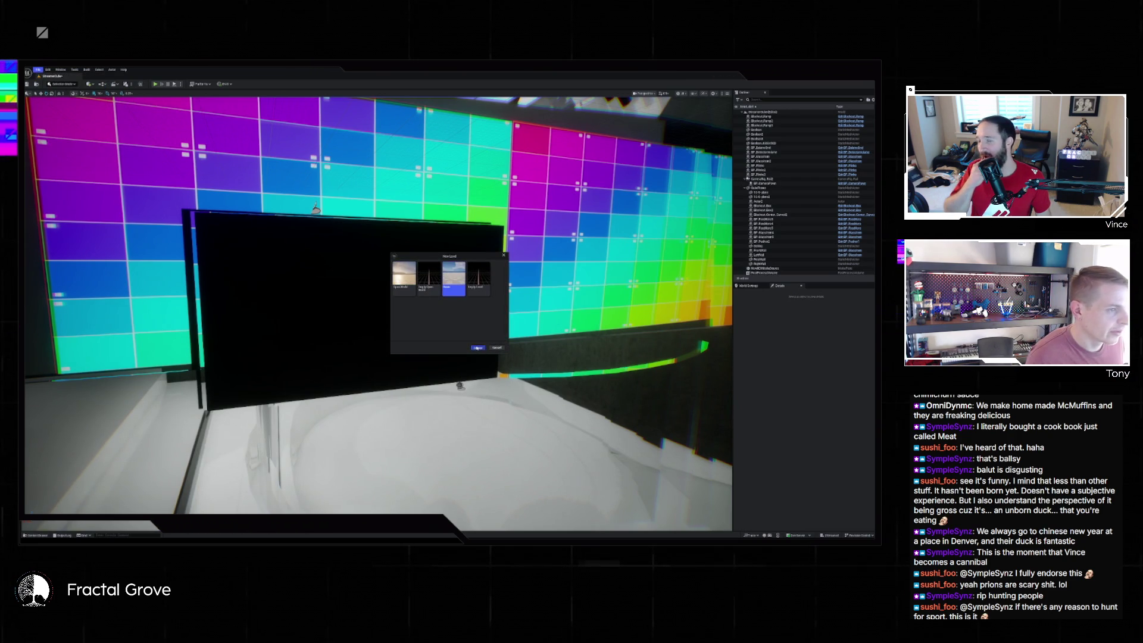
left_click(478, 348)
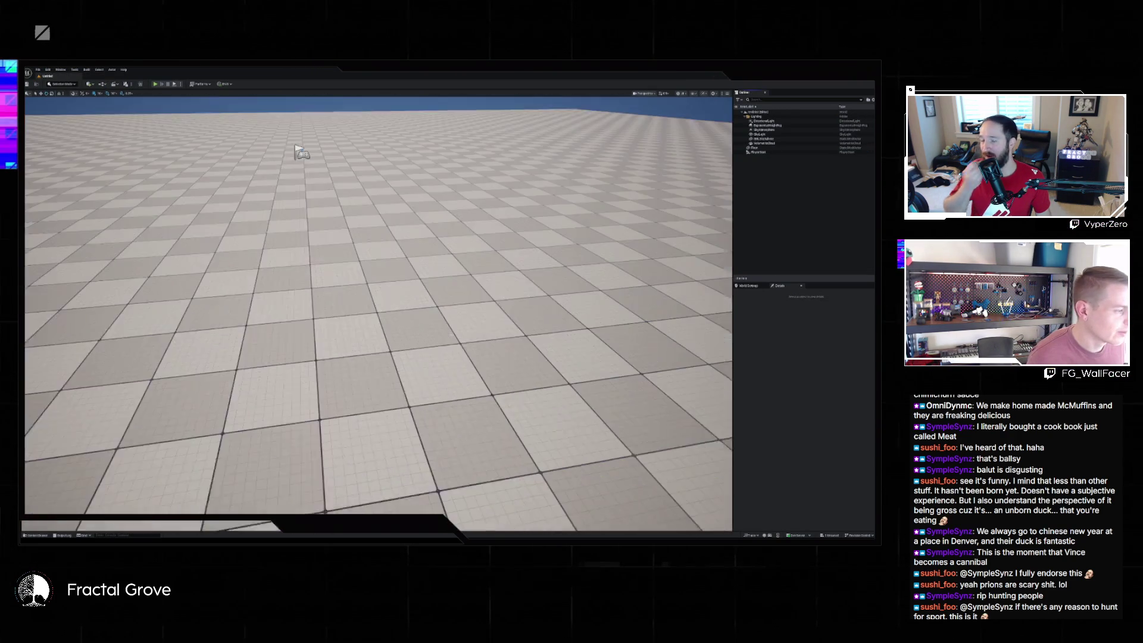
- Drop the NDI media source into the Basic level, frame it, and play-test its feed
key("ctrl+space")
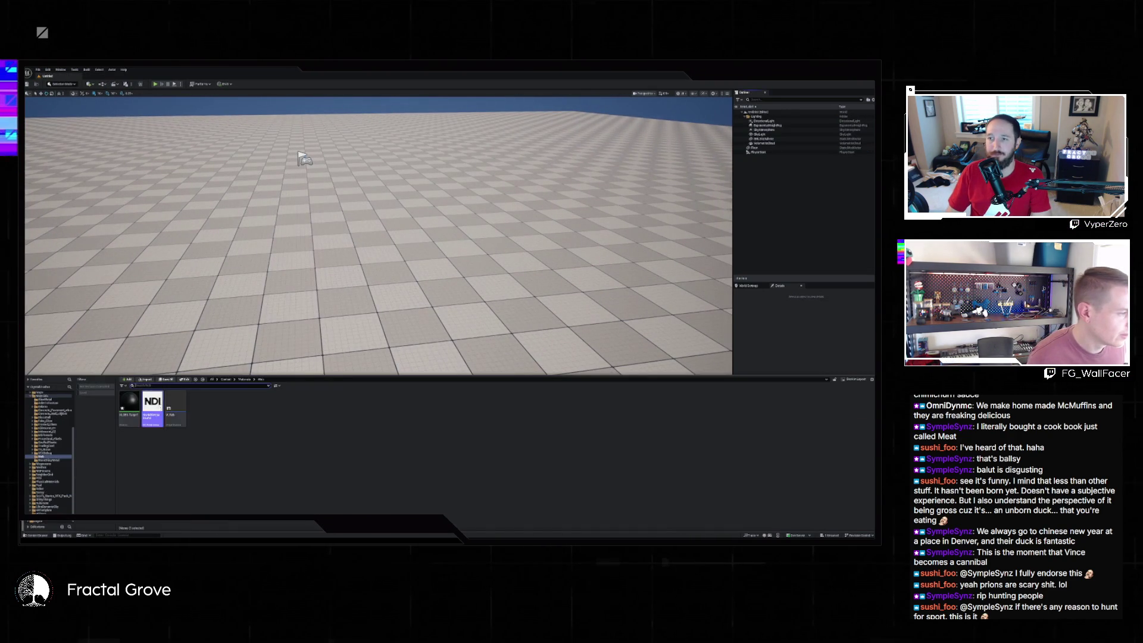
left_click_drag(153, 405, 444, 243)
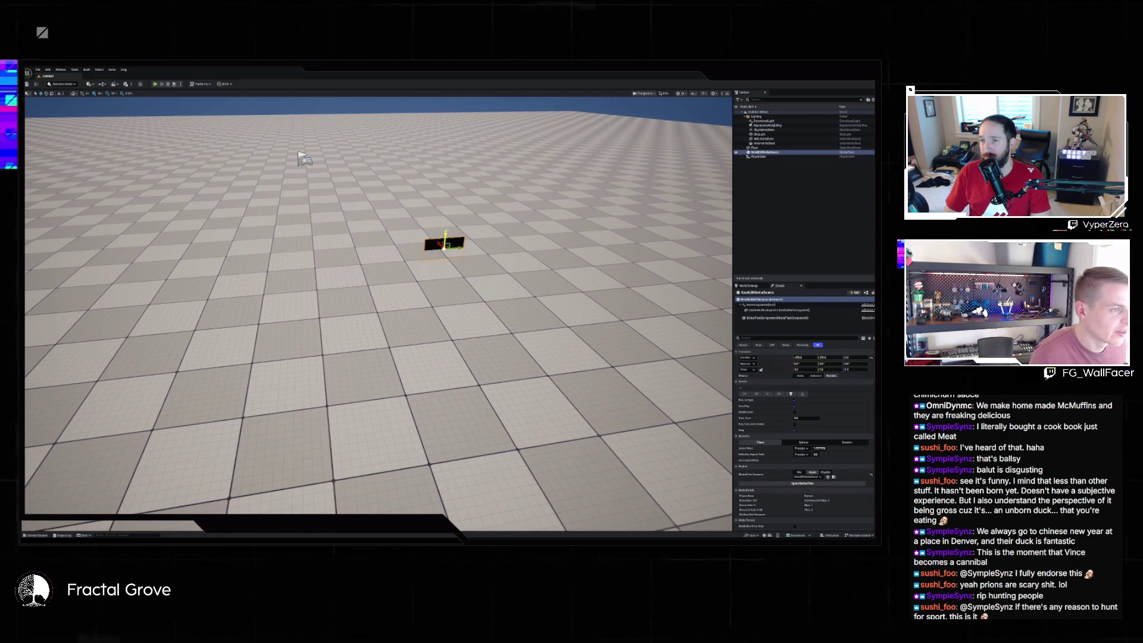
key("f")
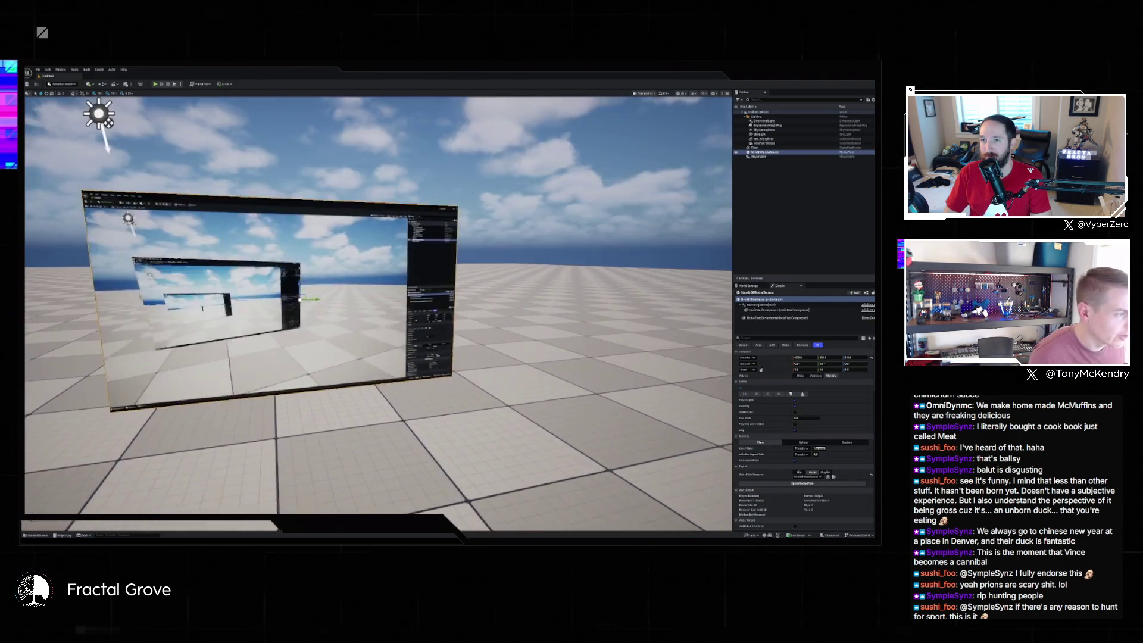
key("alt+p")
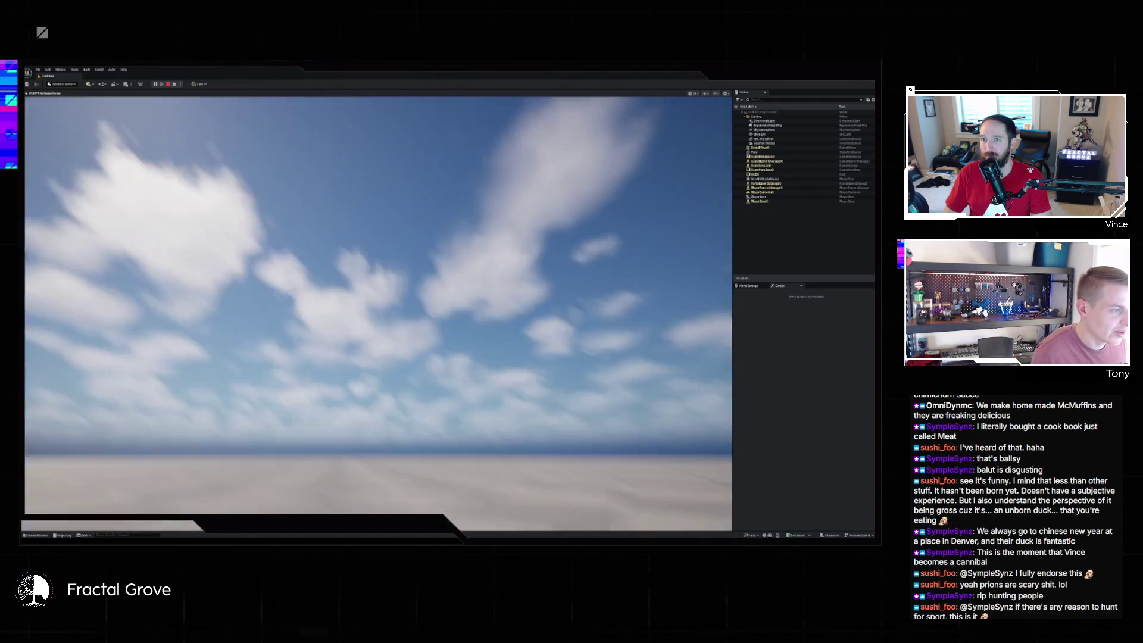
key("w")
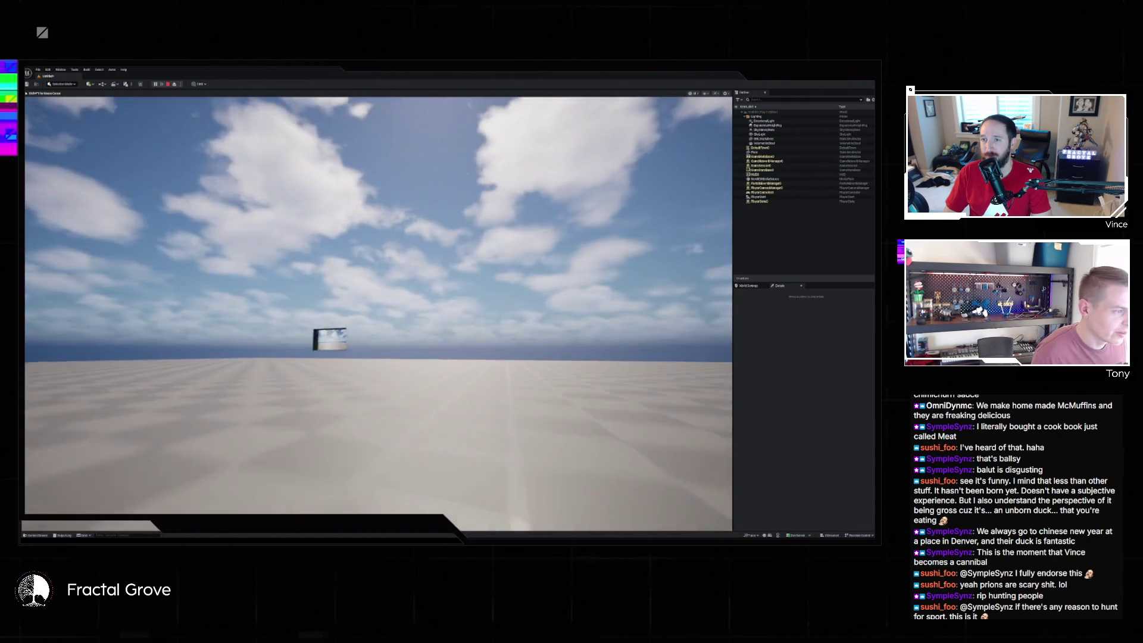
key("Escape")
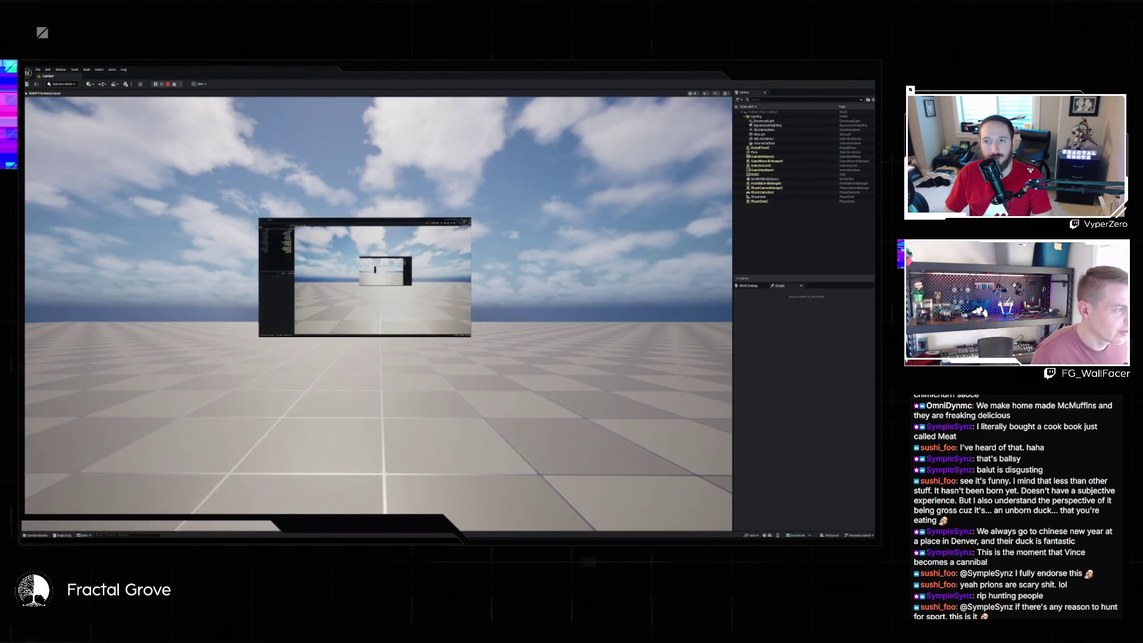
- Reopen the LED wall level from Recent Levels, choosing Don't Save for the test level
left_click(38, 71)
left_click(60, 103)
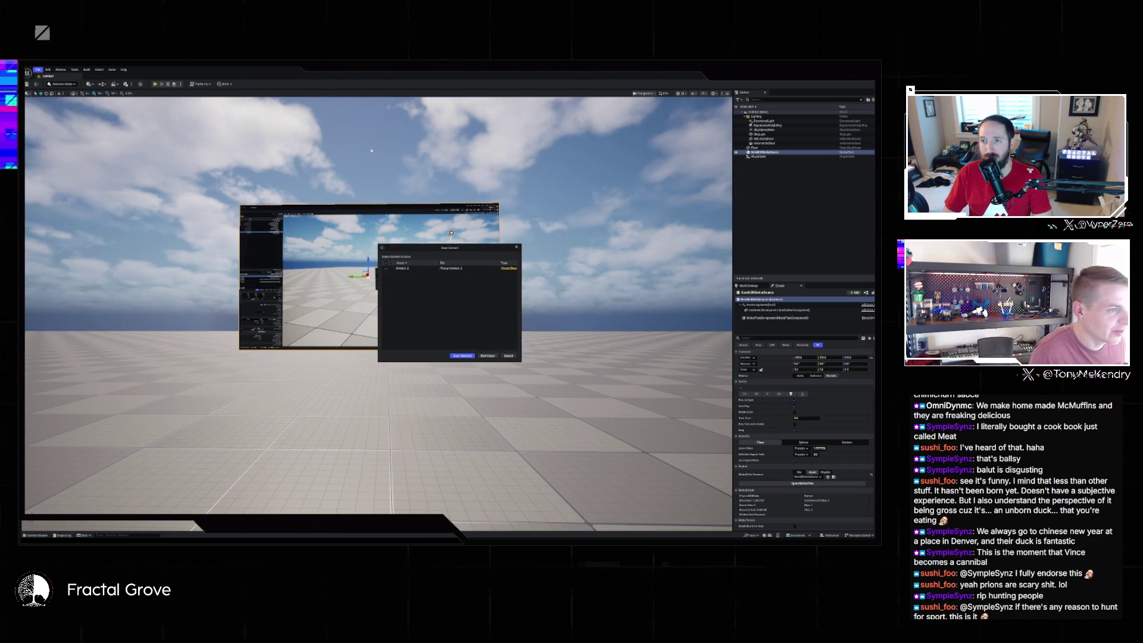
left_click(489, 356)
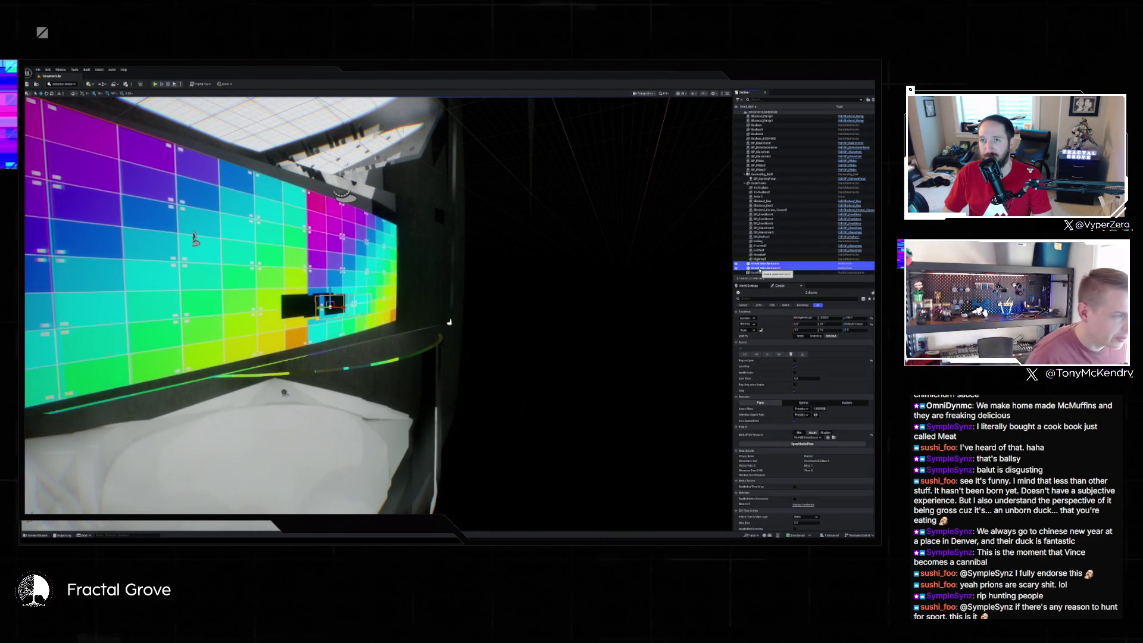
- Drag the NDI media source from the Content Drawer into the LED wall level, frame and orbit it
scroll(644, 296, "down", 10)
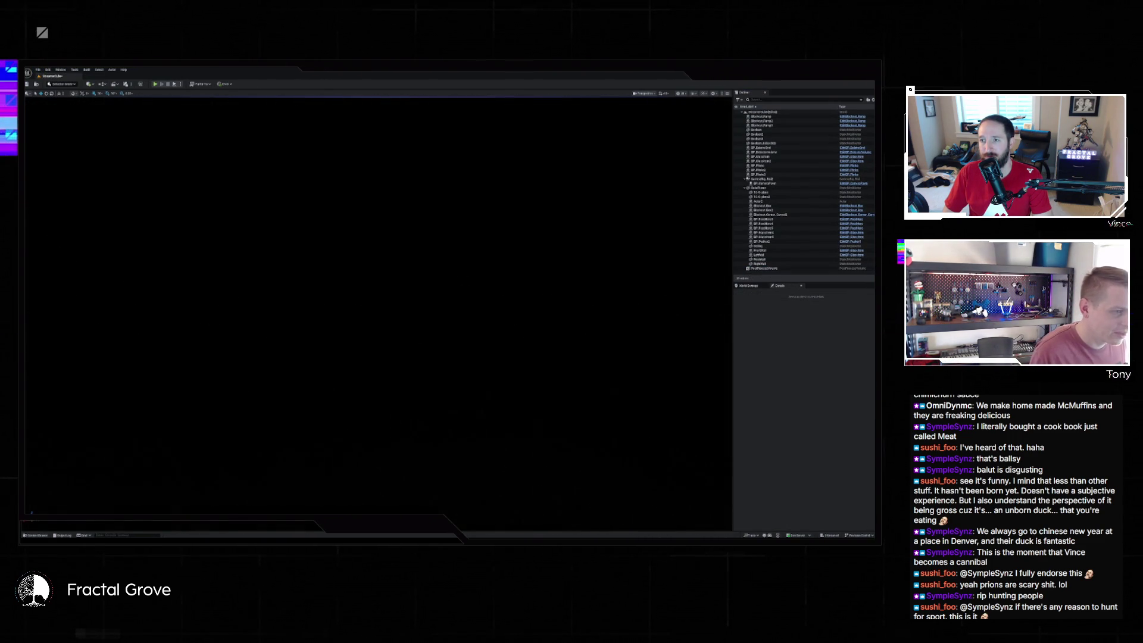
left_click(46, 535)
mouse_move(153, 403)
left_mouse_down()
mouse_move(183, 326)
mouse_move(225, 377)
left_mouse_up()
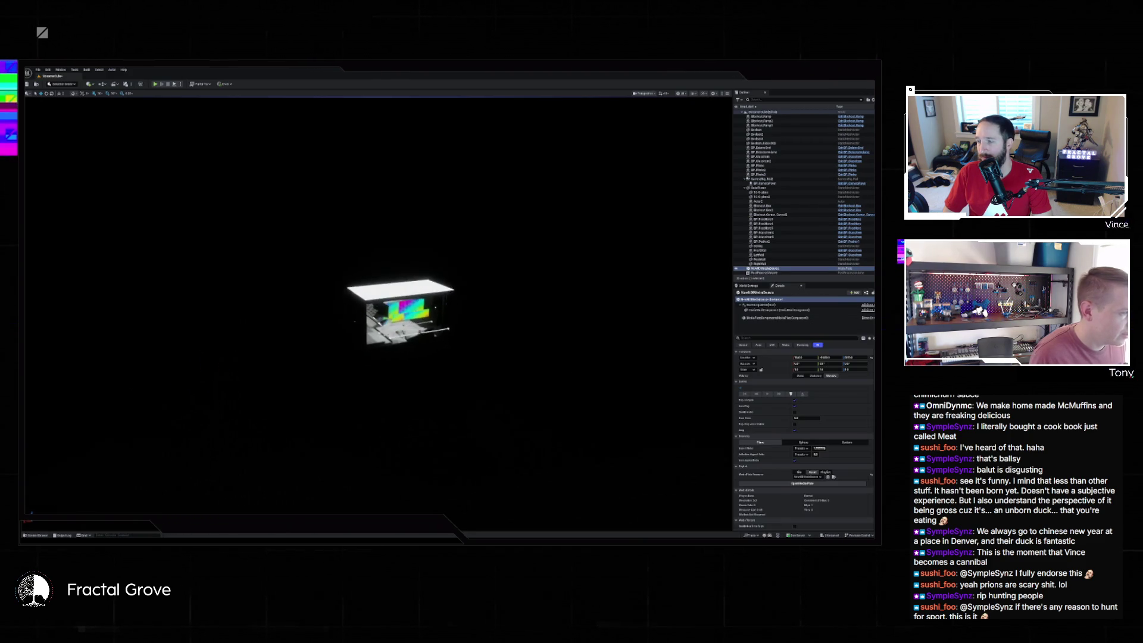
key("f")
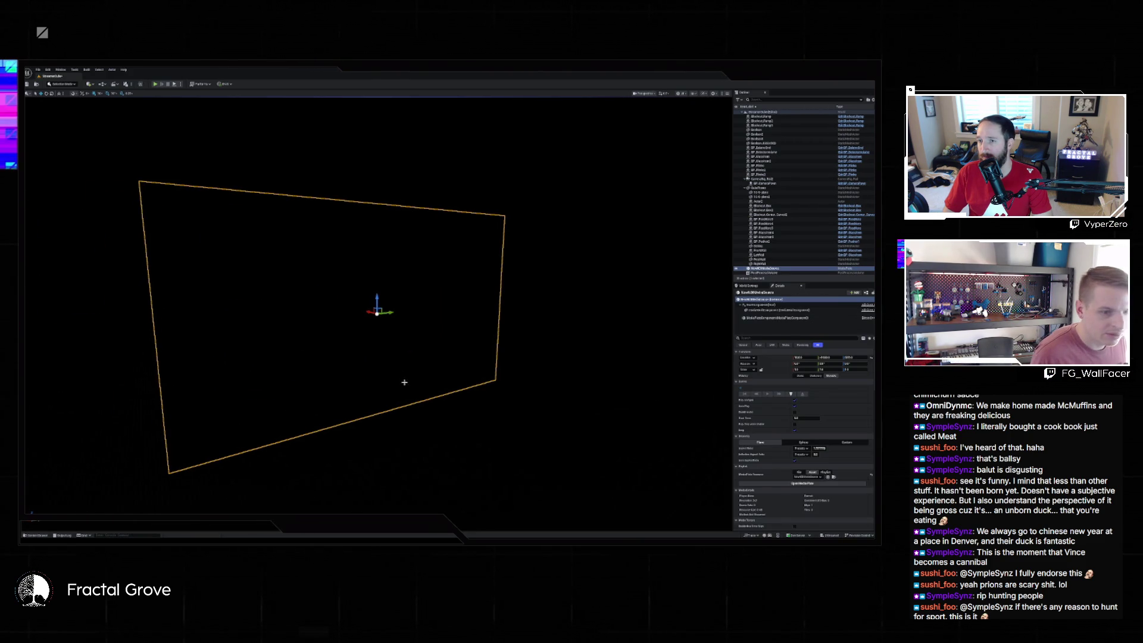
left_click_drag(715, 375, 464, 357)
mouse_move(703, 282)
left_mouse_down()
mouse_move(644, 281)
mouse_move(703, 282)
left_mouse_up()
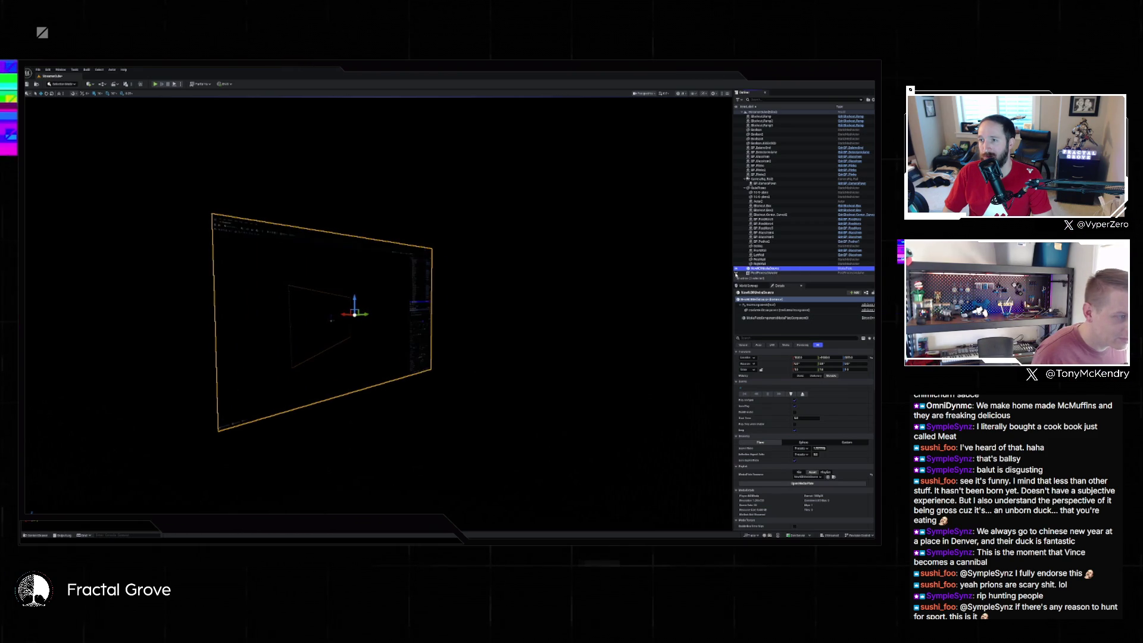
scroll(563, 296, "down", 3)
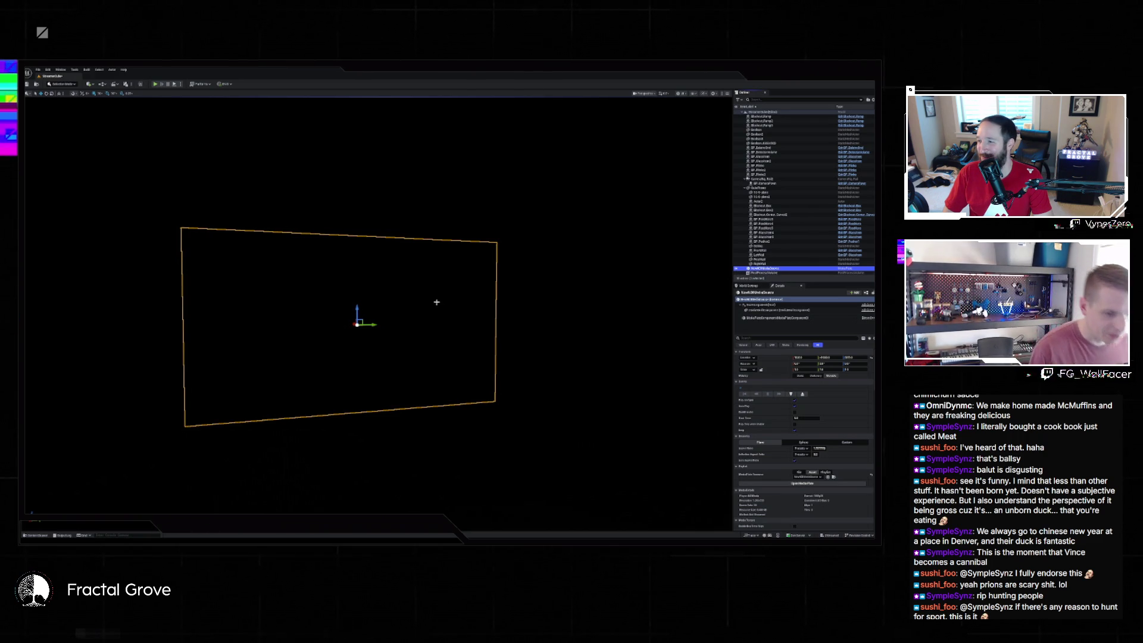
- Open the M_OBS-Target1 material, wire the texture RGB into Base Color, and apply
left_click(64, 535)
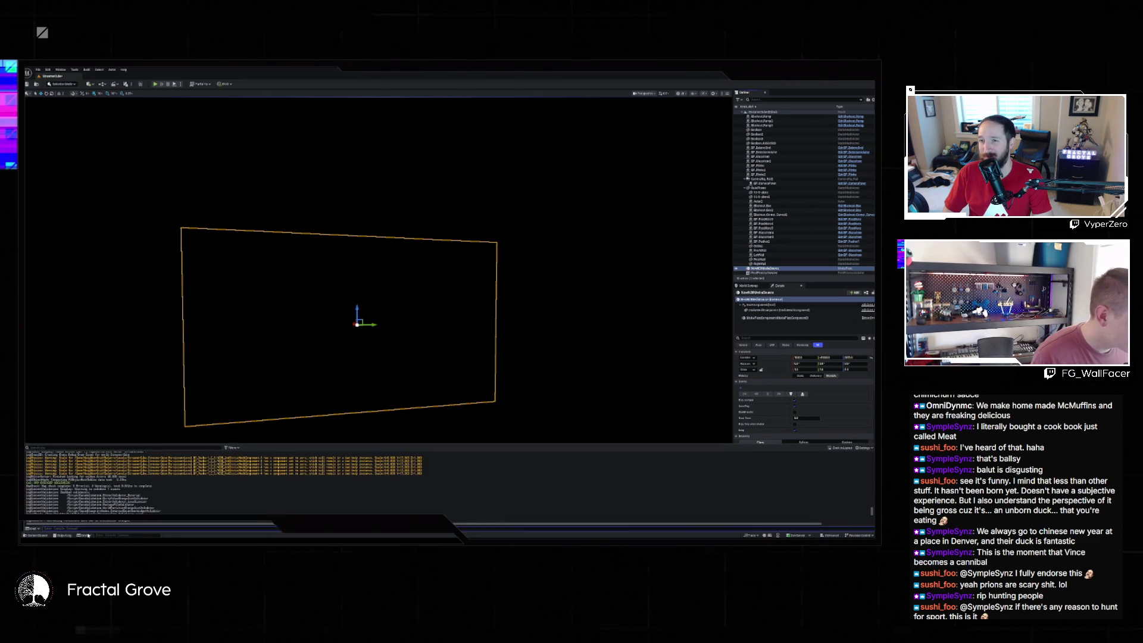
left_click(35, 535)
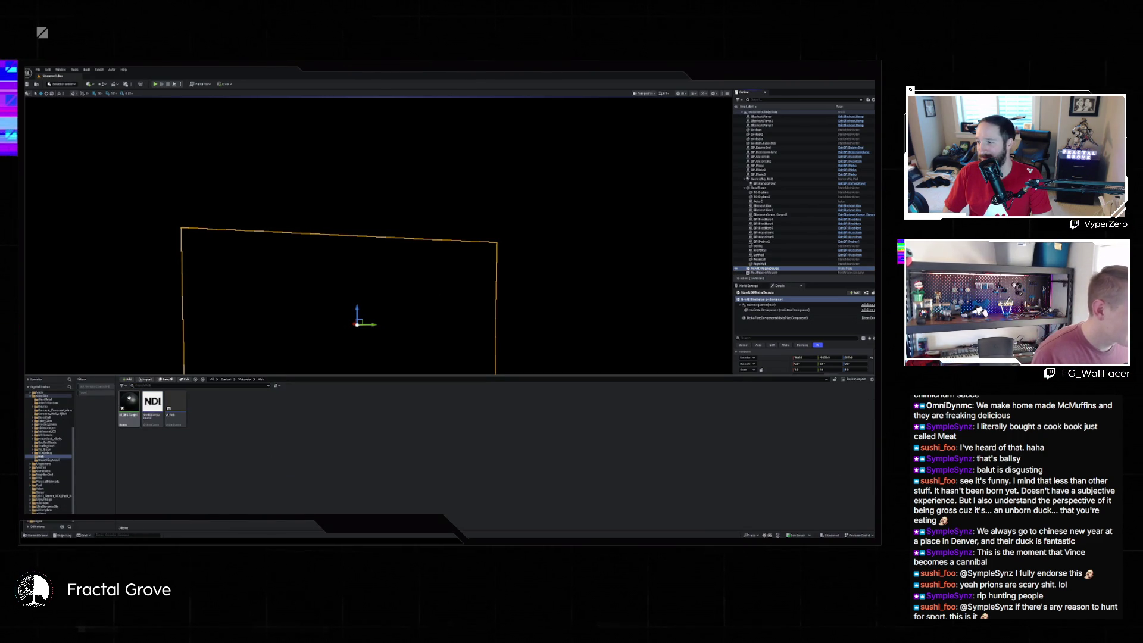
double_click(130, 405)
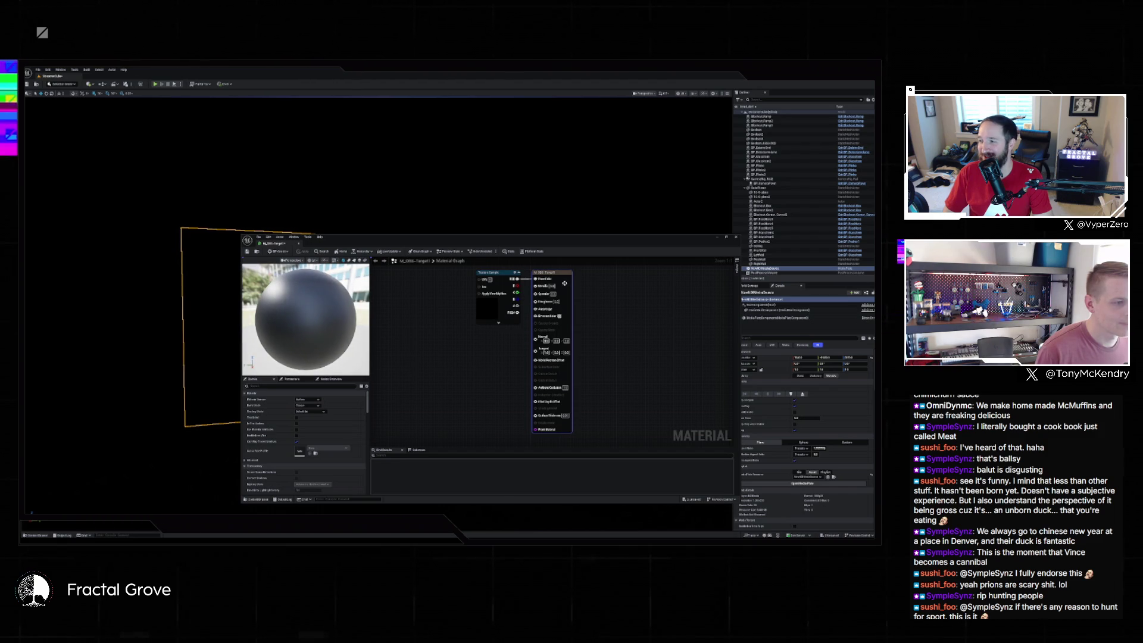
left_click_drag(518, 280, 536, 279)
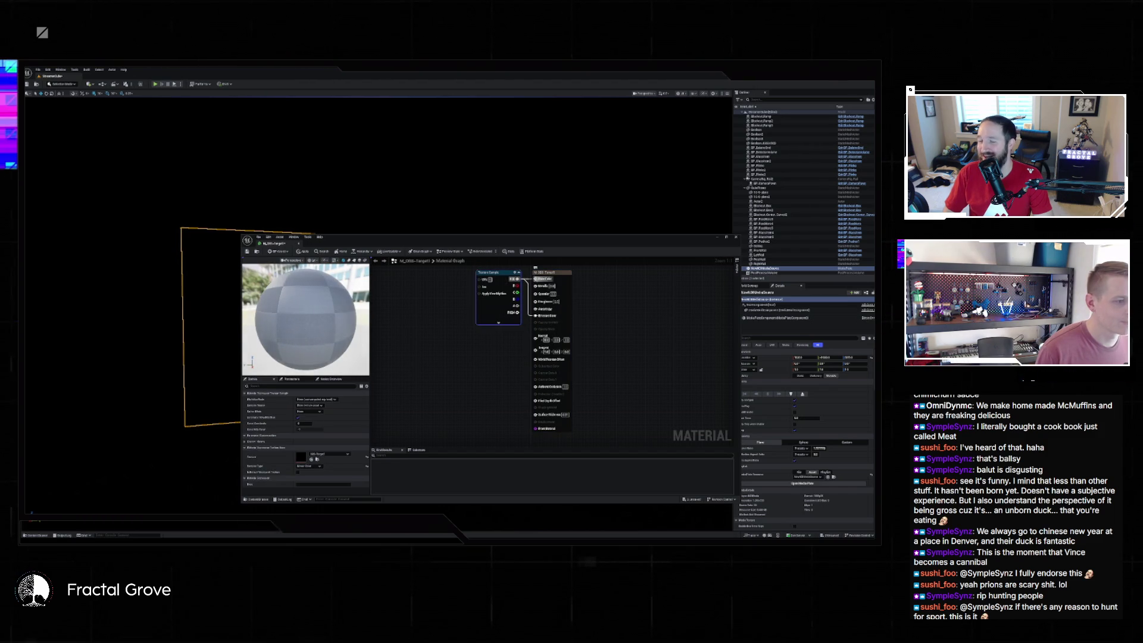
left_click(247, 252)
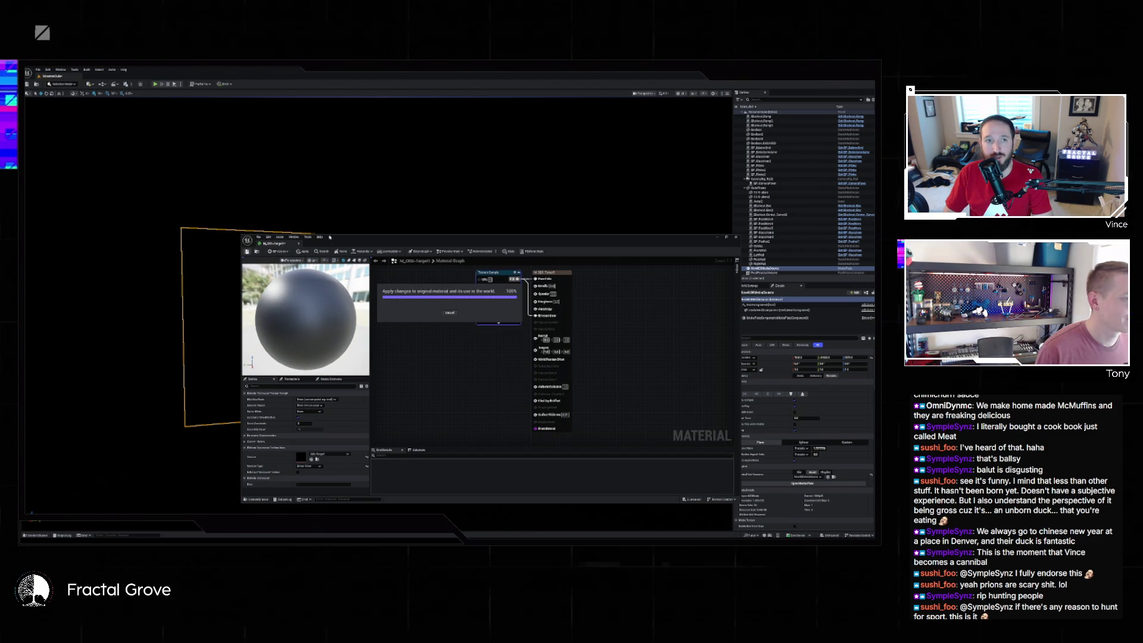
- Add a Multiply node after the Texture Sample, feed it into Emissive Color, and apply
mouse_move(329, 237)
left_mouse_down()
mouse_move(497, 323)
mouse_move(236, 359)
mouse_move(477, 333)
mouse_move(415, 263)
left_mouse_up()
mouse_move(575, 299)
left_mouse_down()
mouse_move(505, 303)
mouse_move(560, 353)
left_mouse_up()
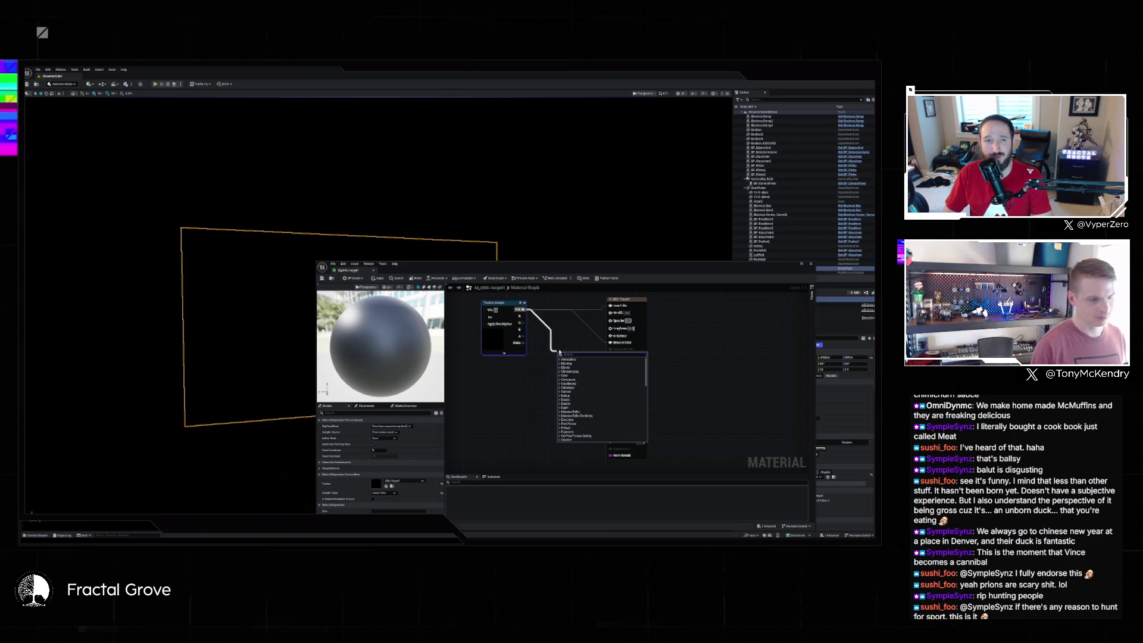
type("multiply")
key("Return")
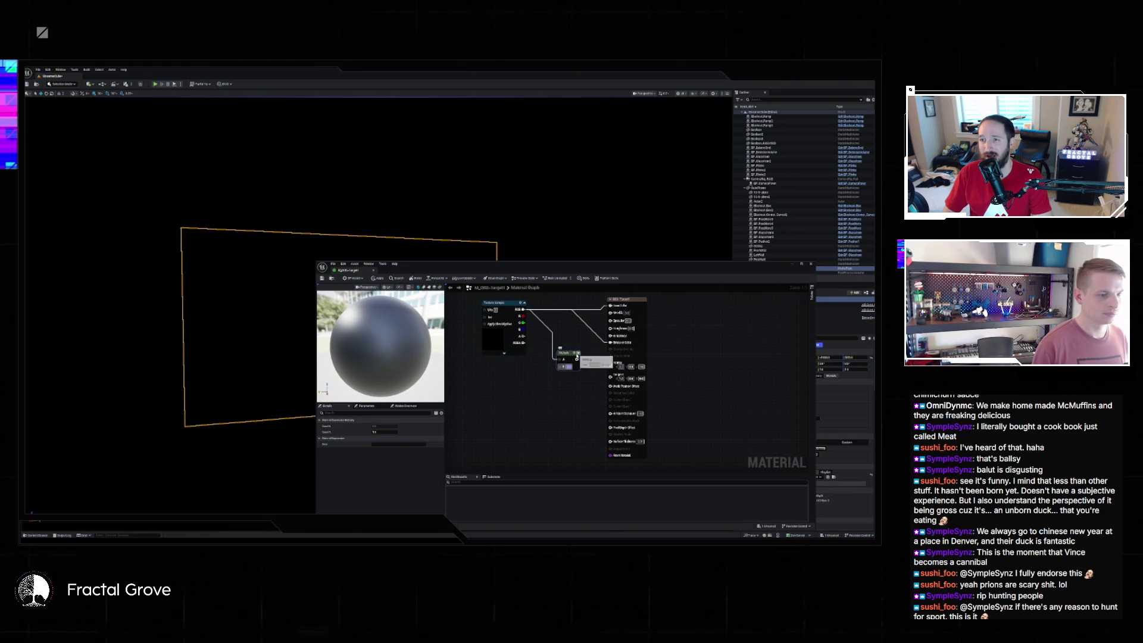
left_click_drag(578, 356, 611, 342)
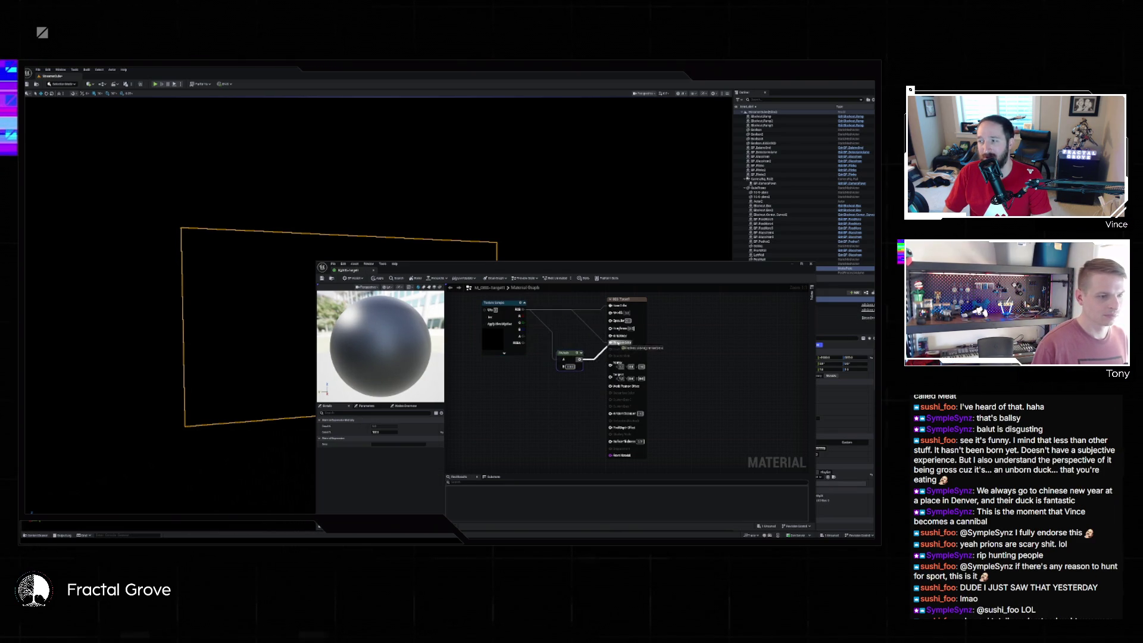
left_click(322, 278)
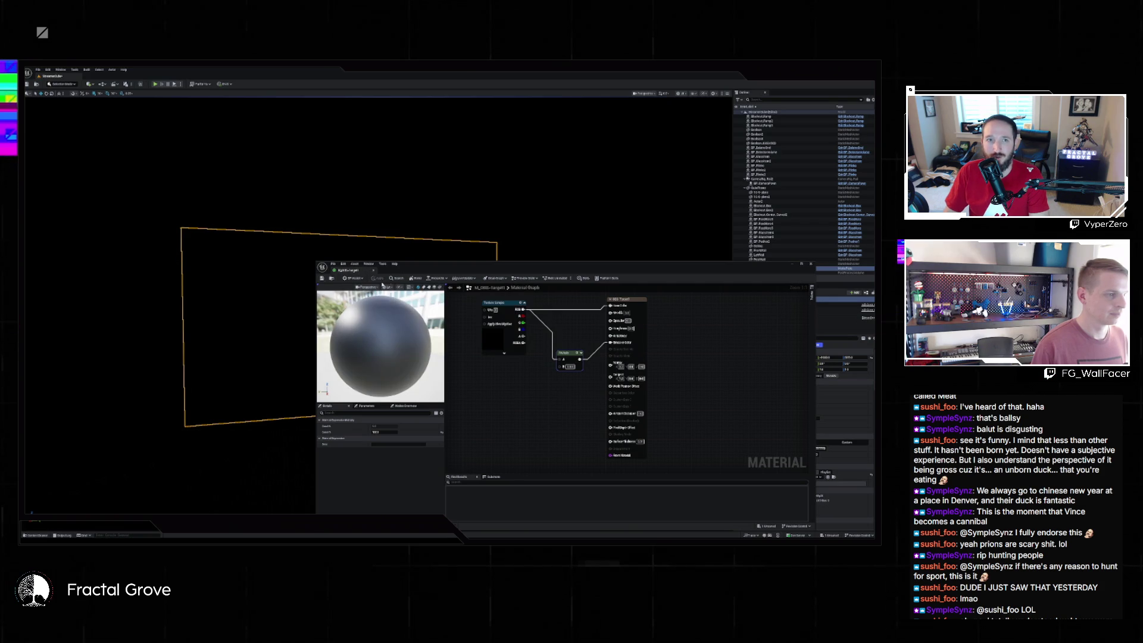
- Inspect the Multiply node and material output on the media plane, reapplying the material
mouse_move(407, 270)
left_mouse_down()
mouse_move(508, 321)
mouse_move(328, 276)
left_mouse_up()
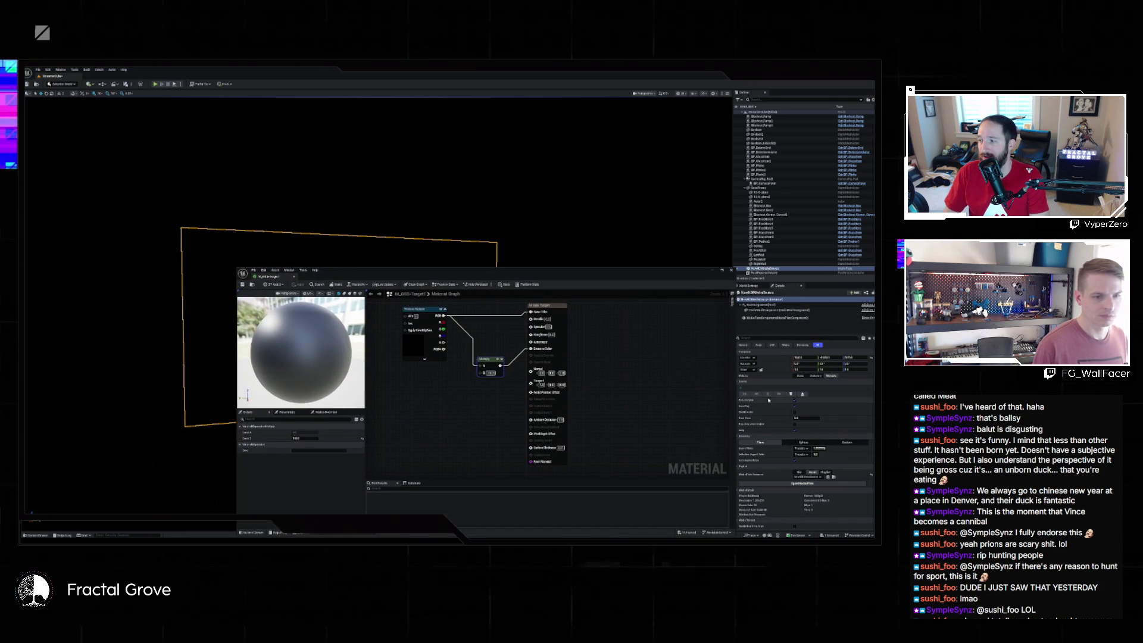
left_click_drag(490, 273, 673, 297)
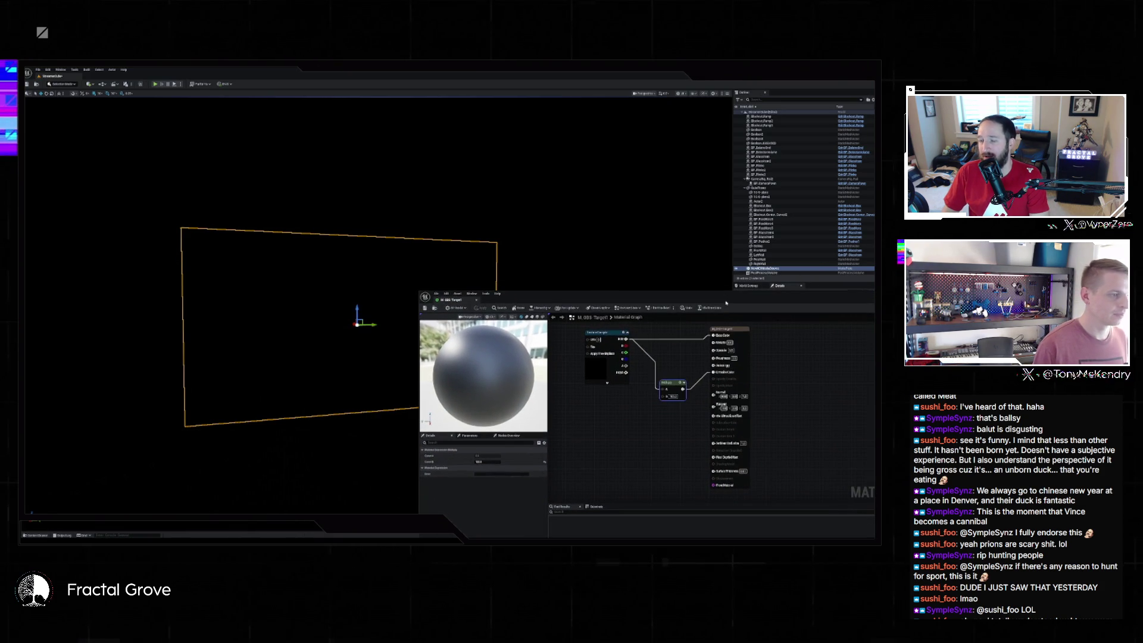
mouse_move(357, 387)
left_mouse_down()
mouse_move(309, 381)
mouse_move(369, 352)
left_mouse_up()
scroll(367, 331, "down", 3)
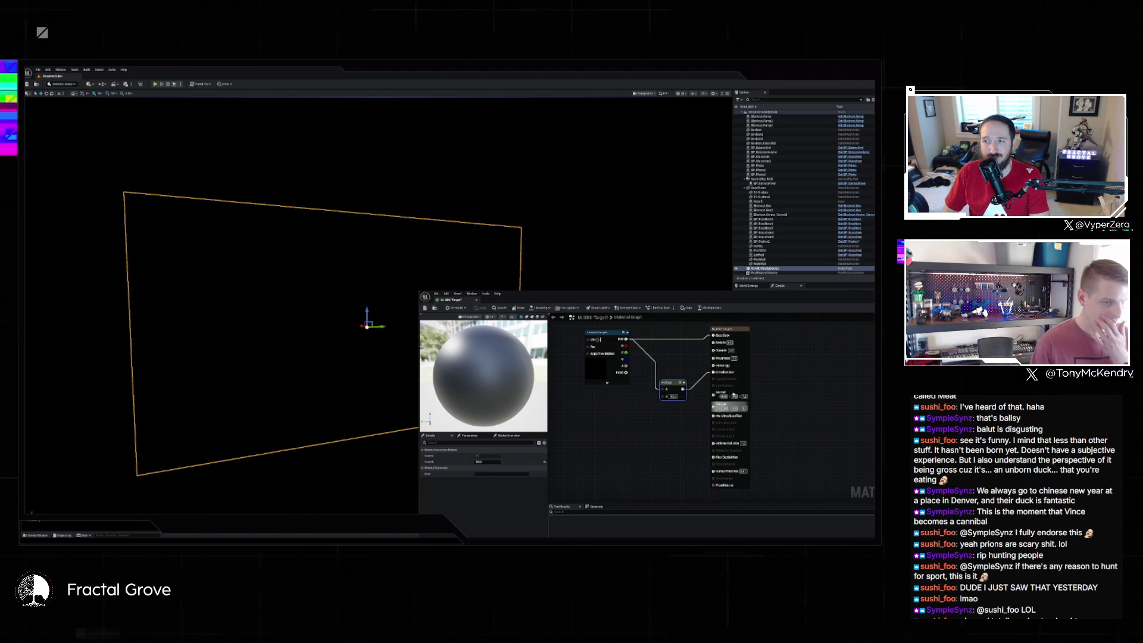
left_click(690, 396)
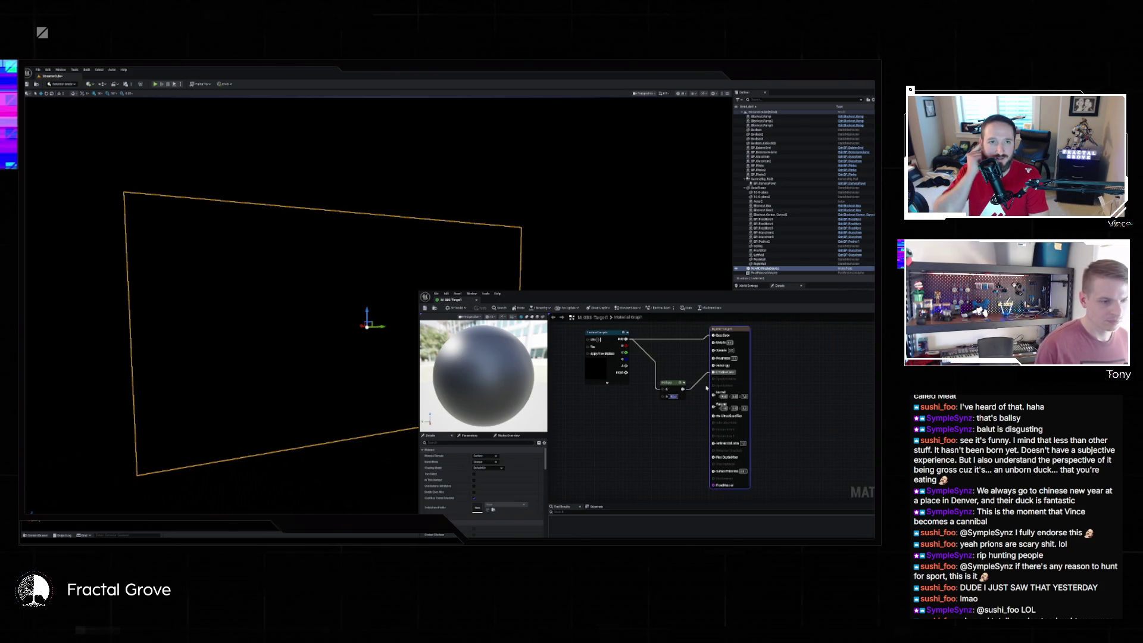
left_click(673, 395)
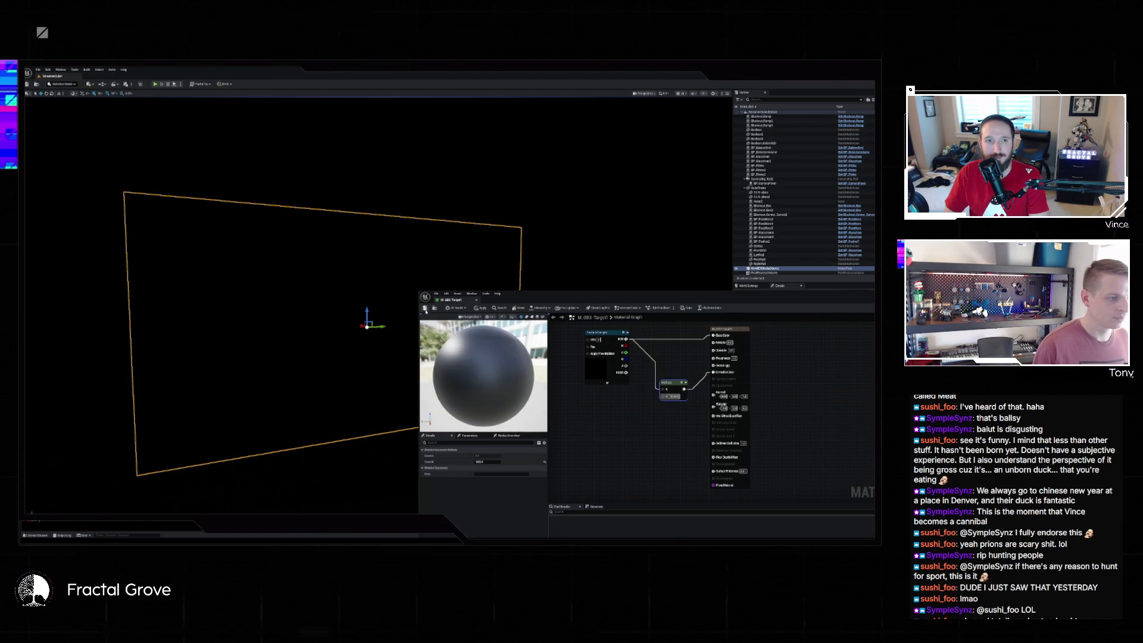
left_click(481, 308)
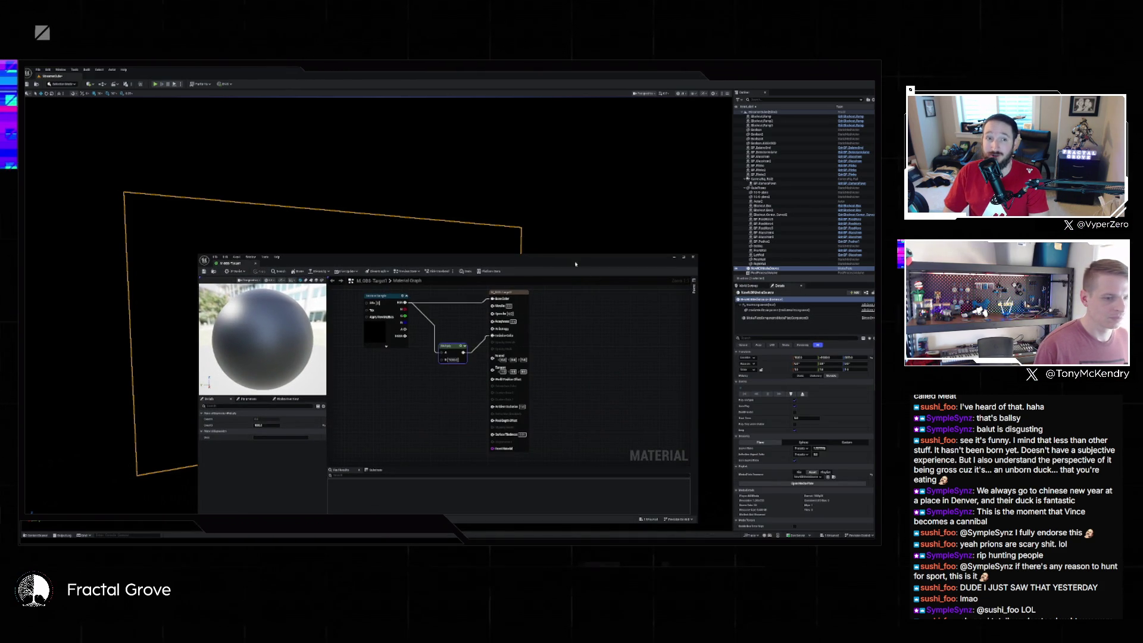
mouse_move(574, 262)
left_mouse_down()
mouse_move(670, 425)
mouse_move(610, 240)
left_mouse_up()
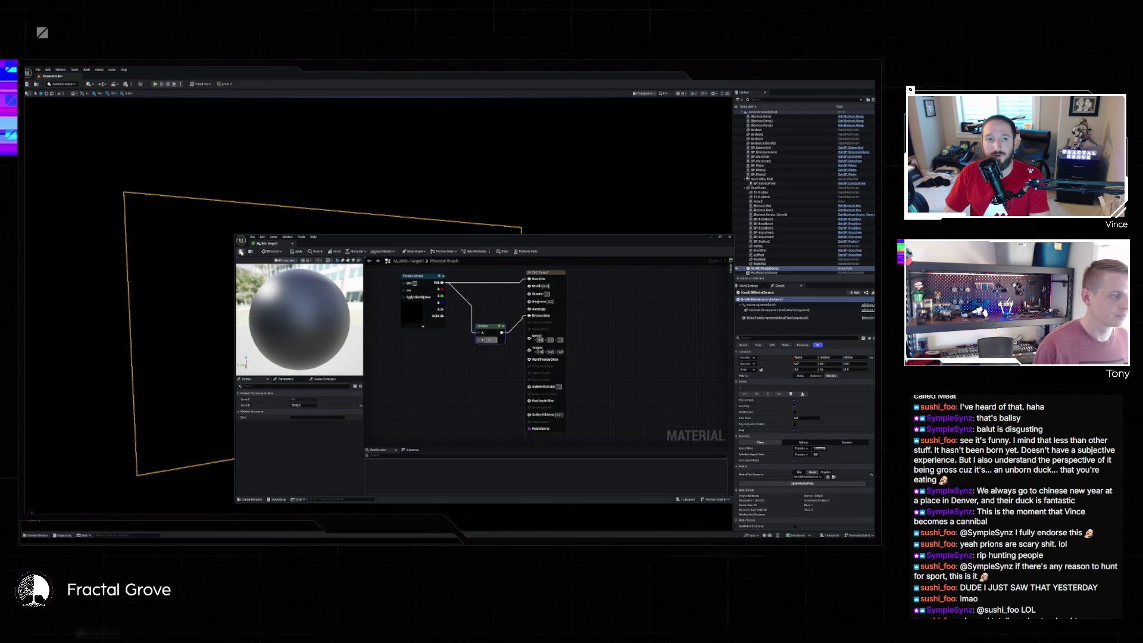
left_click(296, 251)
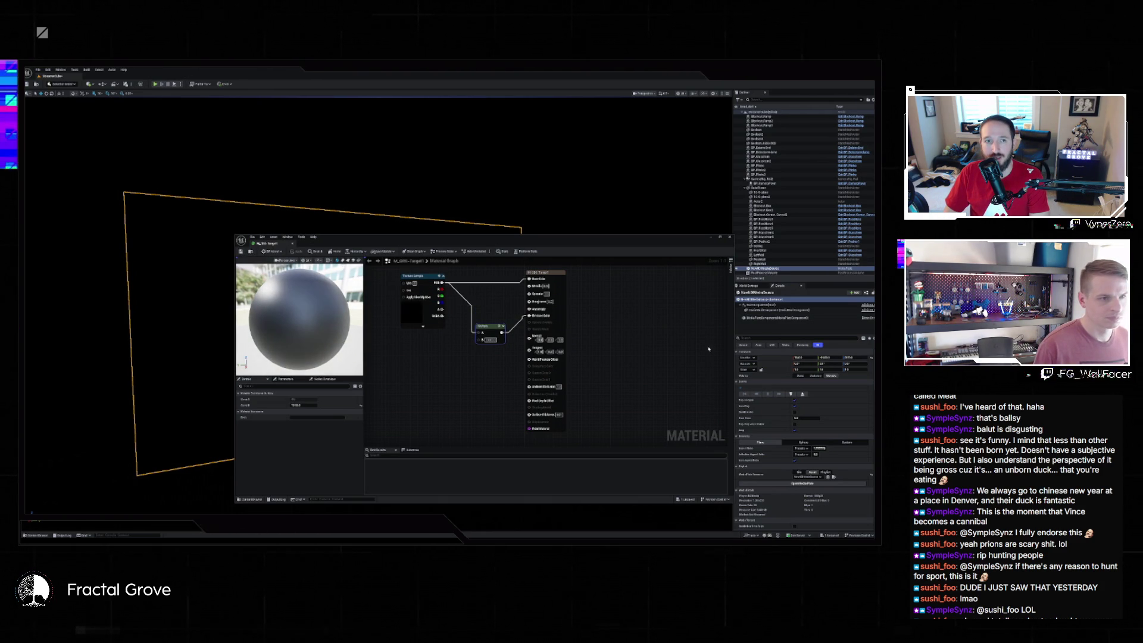
mouse_move(635, 243)
left_mouse_down()
mouse_move(527, 383)
mouse_move(570, 323)
mouse_move(756, 328)
mouse_move(684, 202)
mouse_move(748, 111)
left_mouse_up()
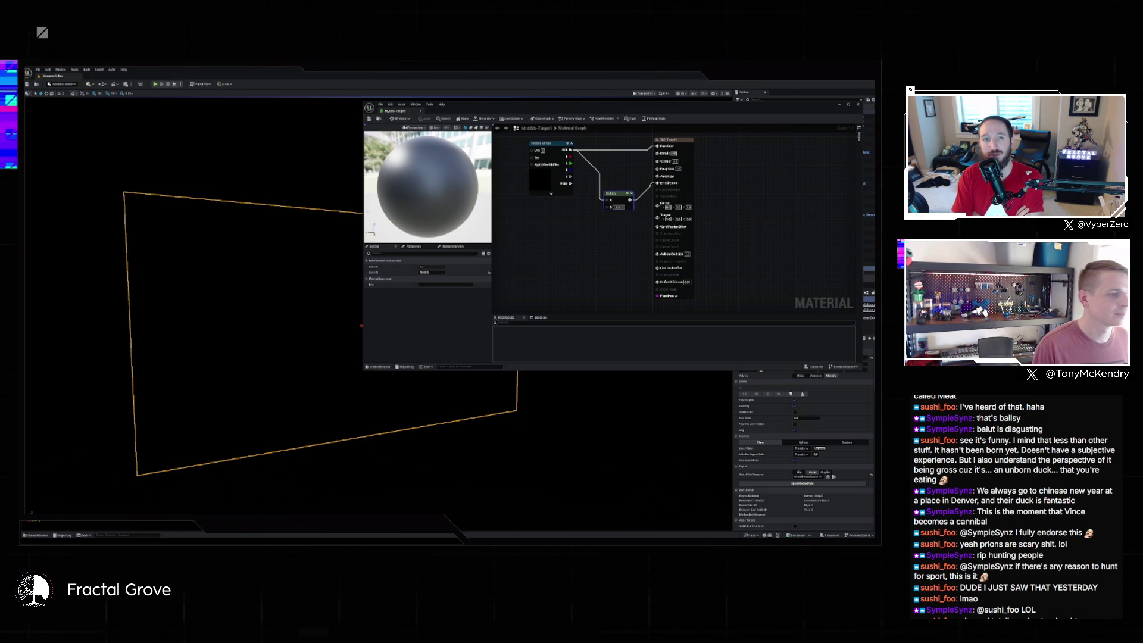
- Close the Material Editor, select the other media plate plane in the Outliner, and toggle its visibility off
left_click(857, 106)
left_click(736, 273)
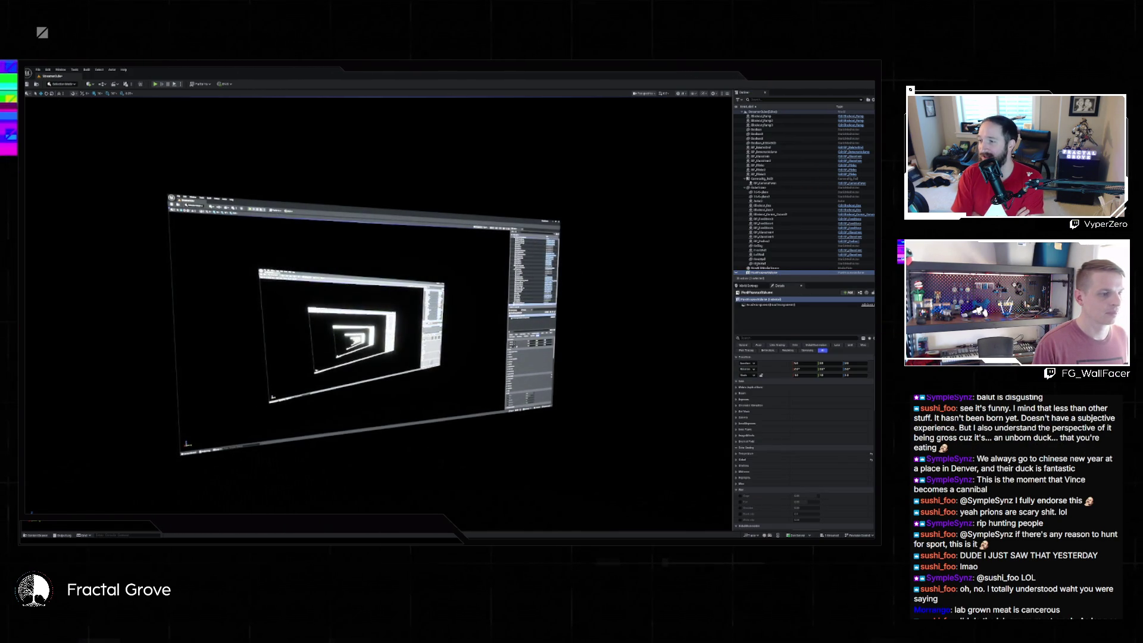
left_click(776, 268)
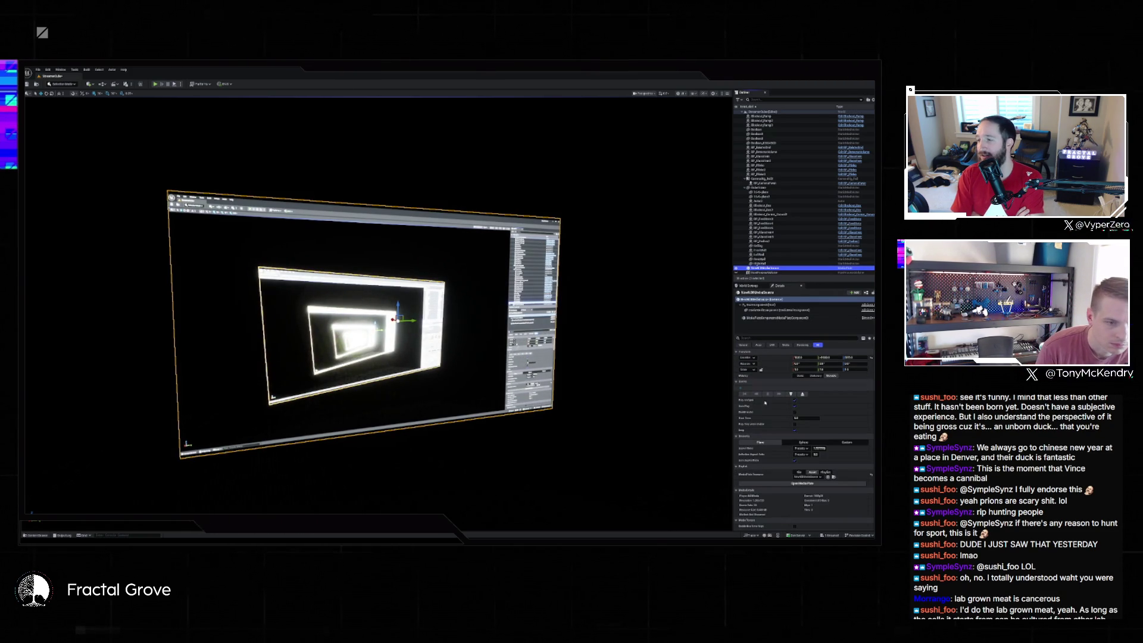
scroll(765, 403, "down", 5)
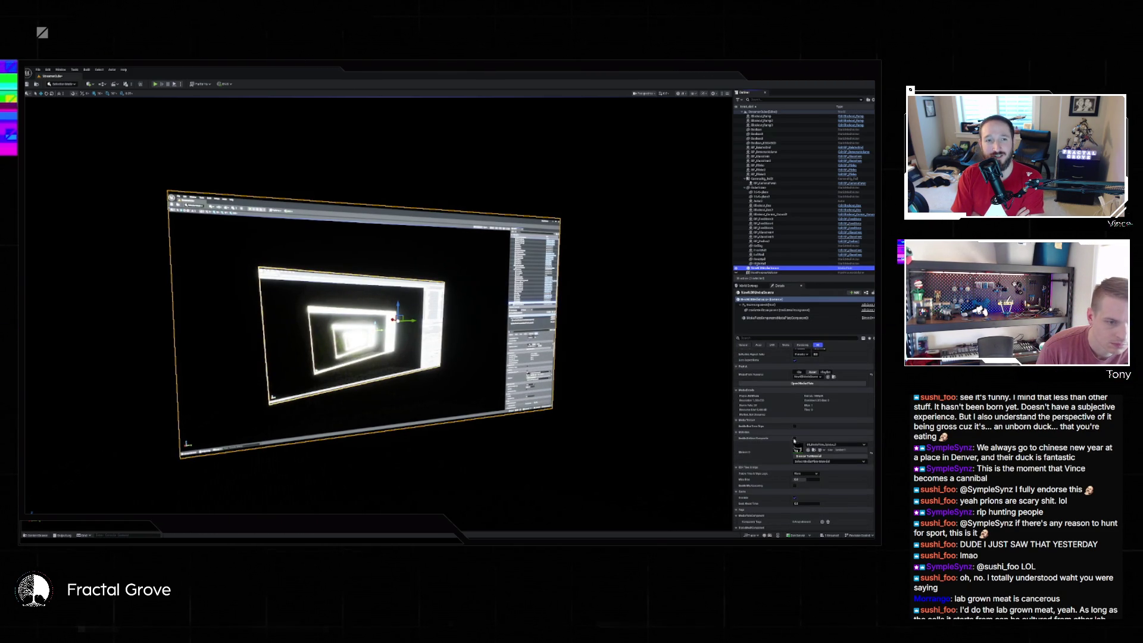
left_click(794, 439)
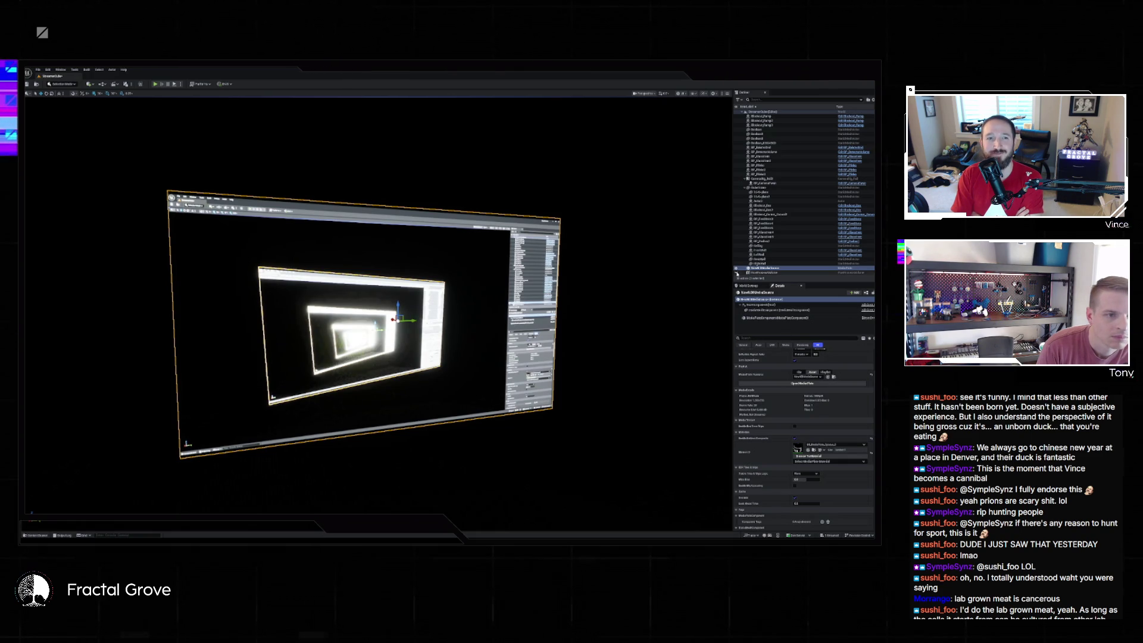
left_click(737, 269)
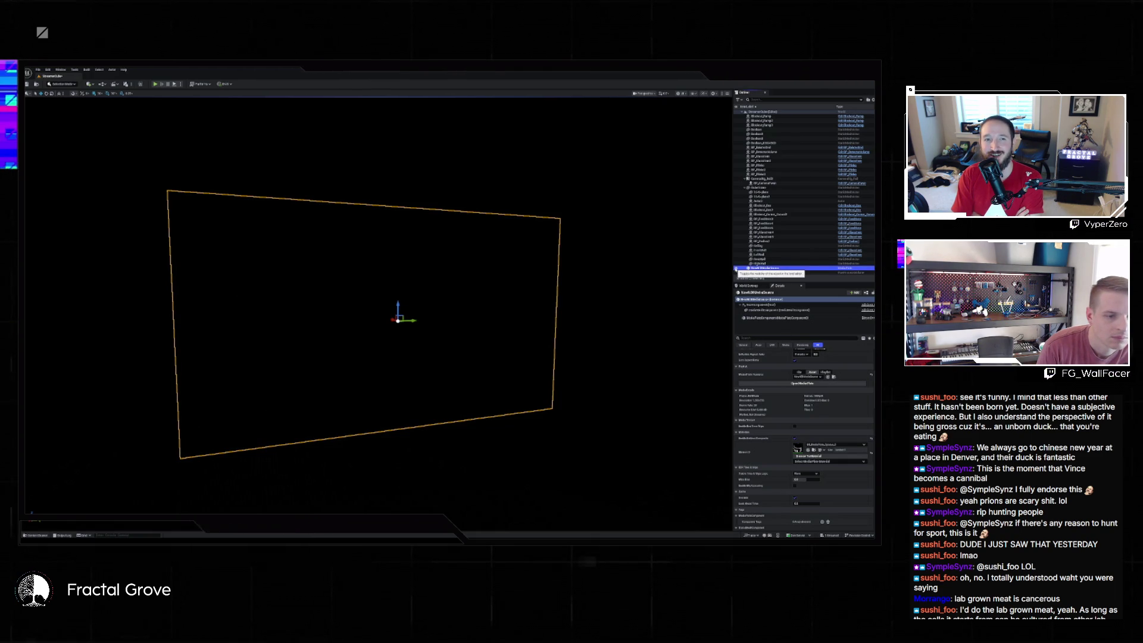
scroll(821, 369, "up", 3)
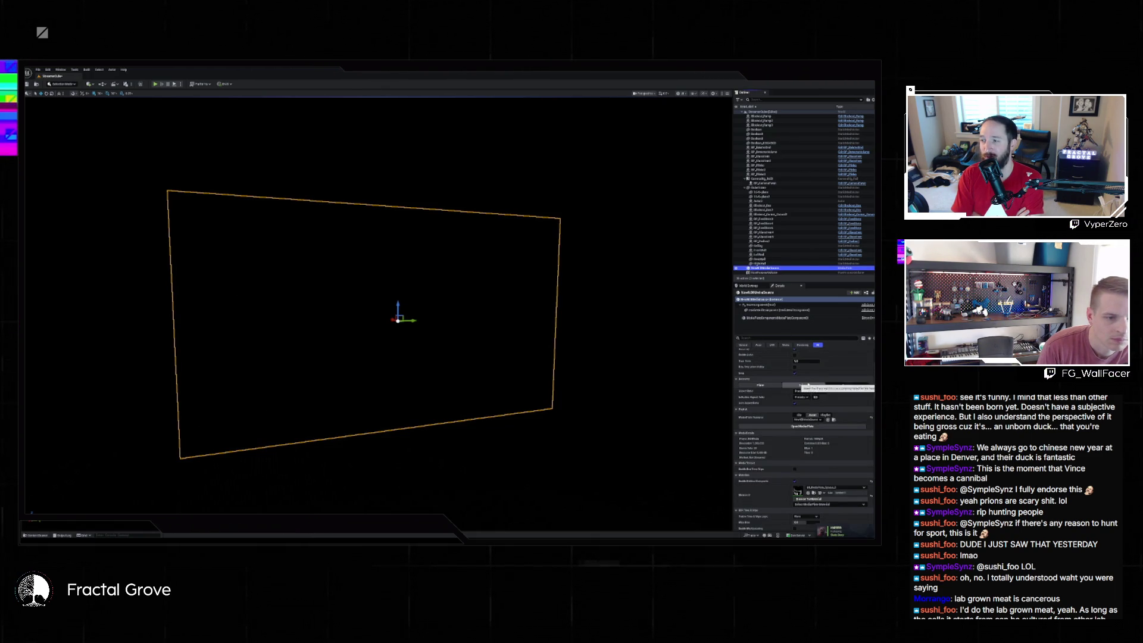
scroll(792, 388, "up", 3)
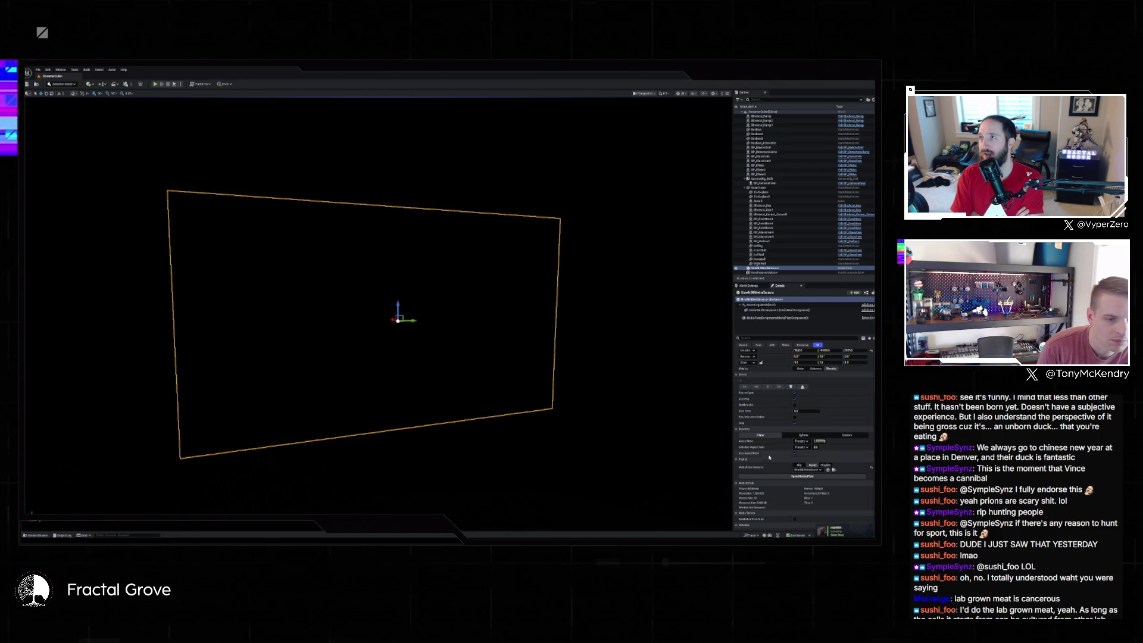
scroll(781, 451, "down", 3)
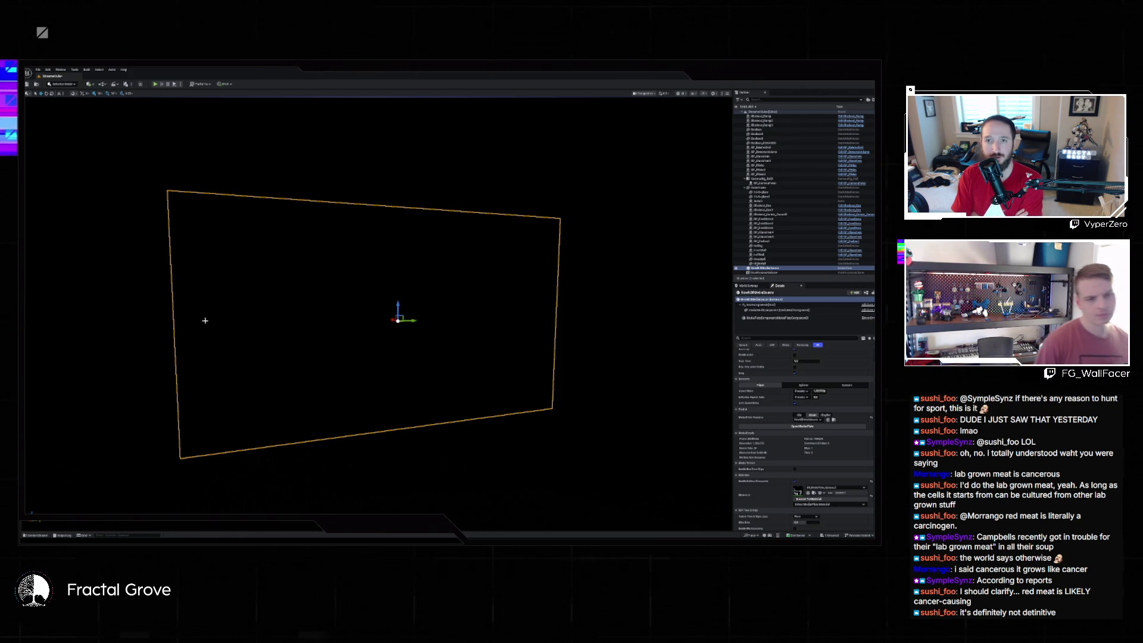
mouse_move(381, 237)
left_mouse_down()
mouse_move(488, 242)
mouse_move(423, 250)
mouse_move(411, 273)
mouse_move(381, 277)
mouse_move(377, 229)
mouse_move(399, 226)
left_mouse_up()
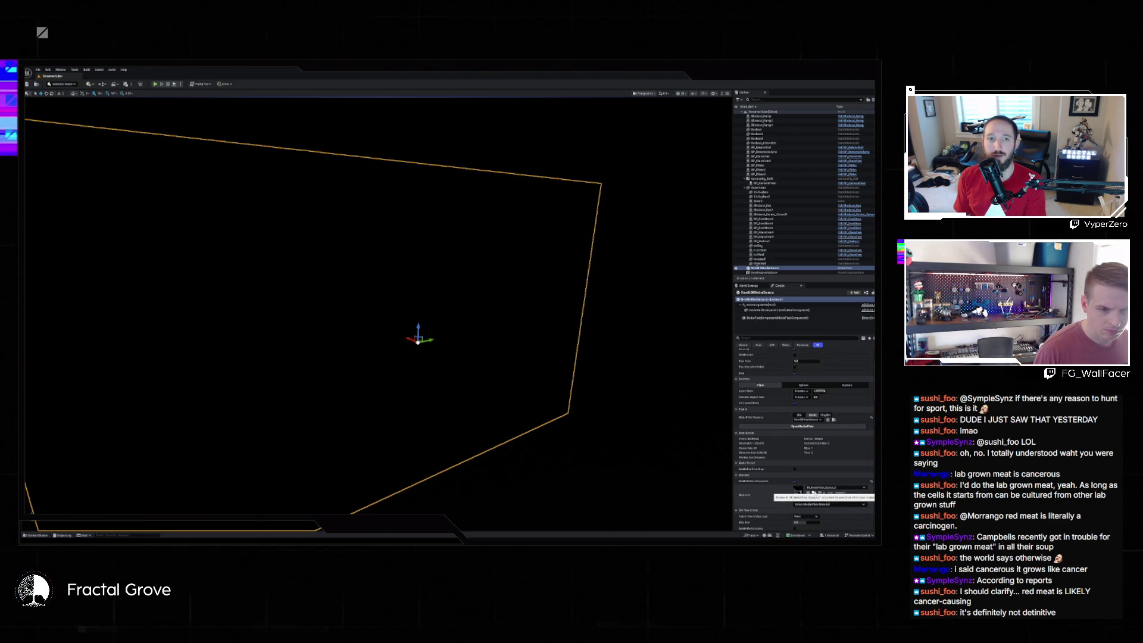
- Locate the plane's media plate material among the project assets in the Content Drawer
left_click(813, 492)
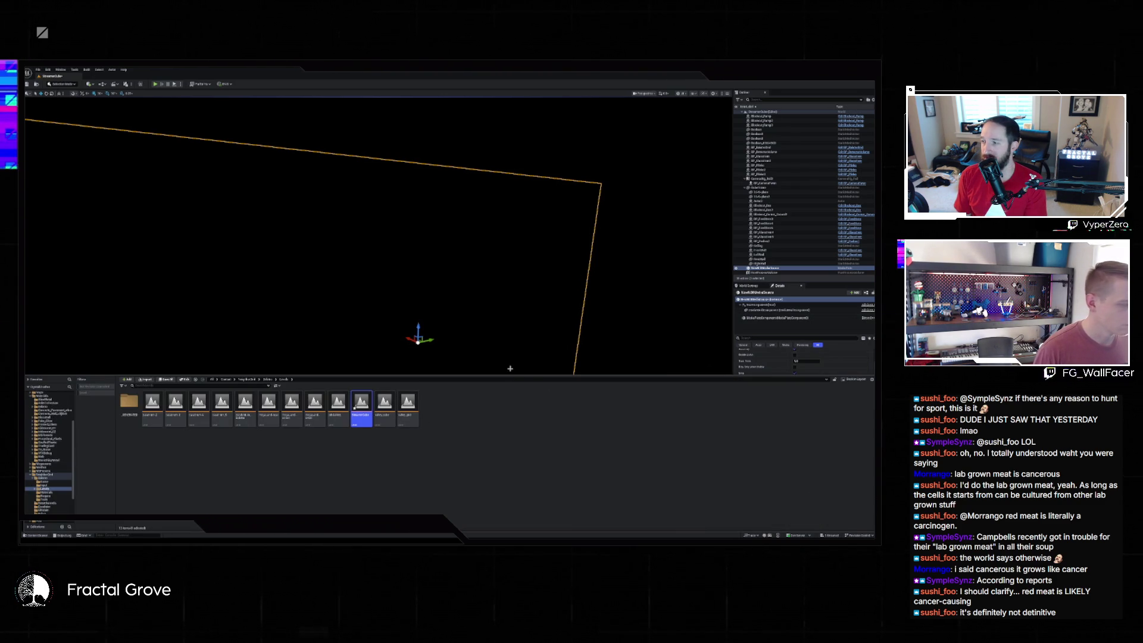
key("ctrl+space")
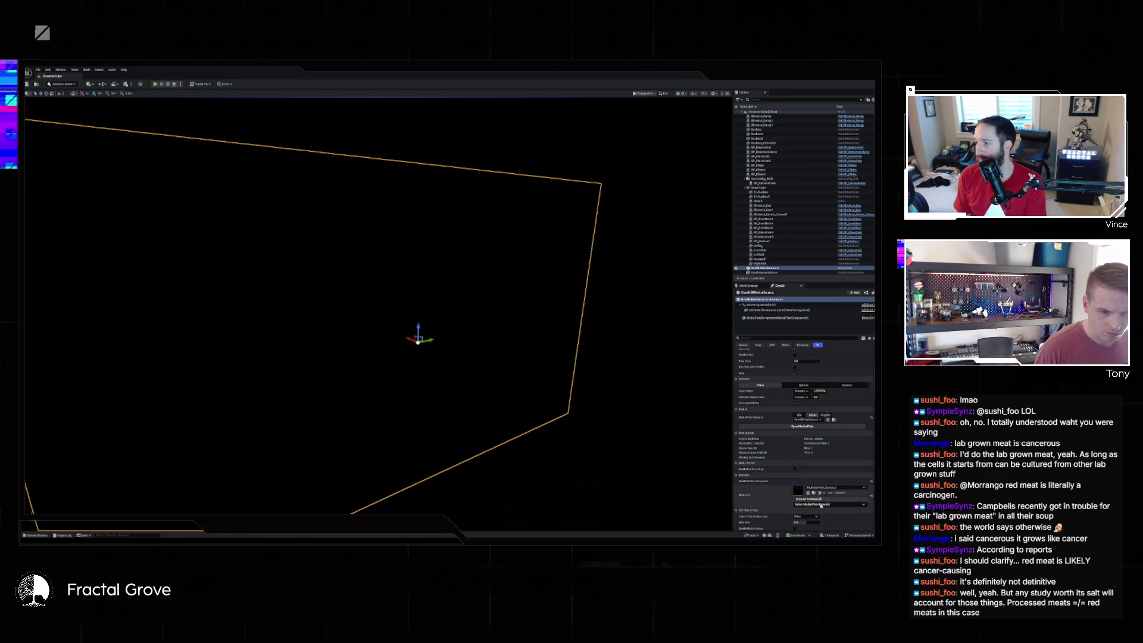
left_click(813, 498)
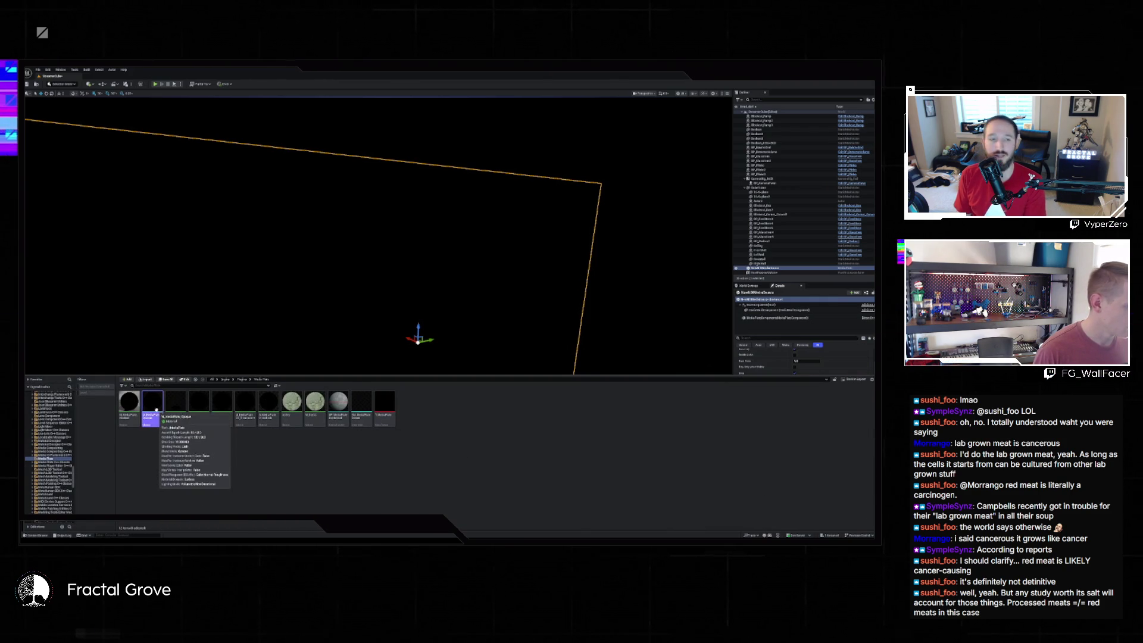
scroll(58, 431, "up", 10)
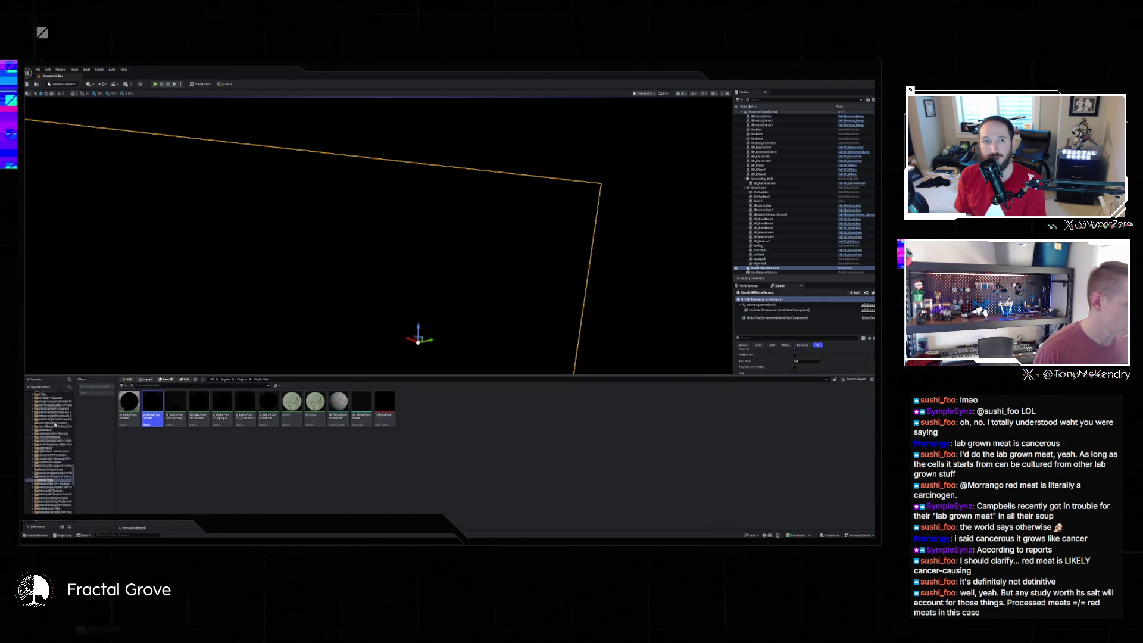
scroll(58, 431, "up", 10)
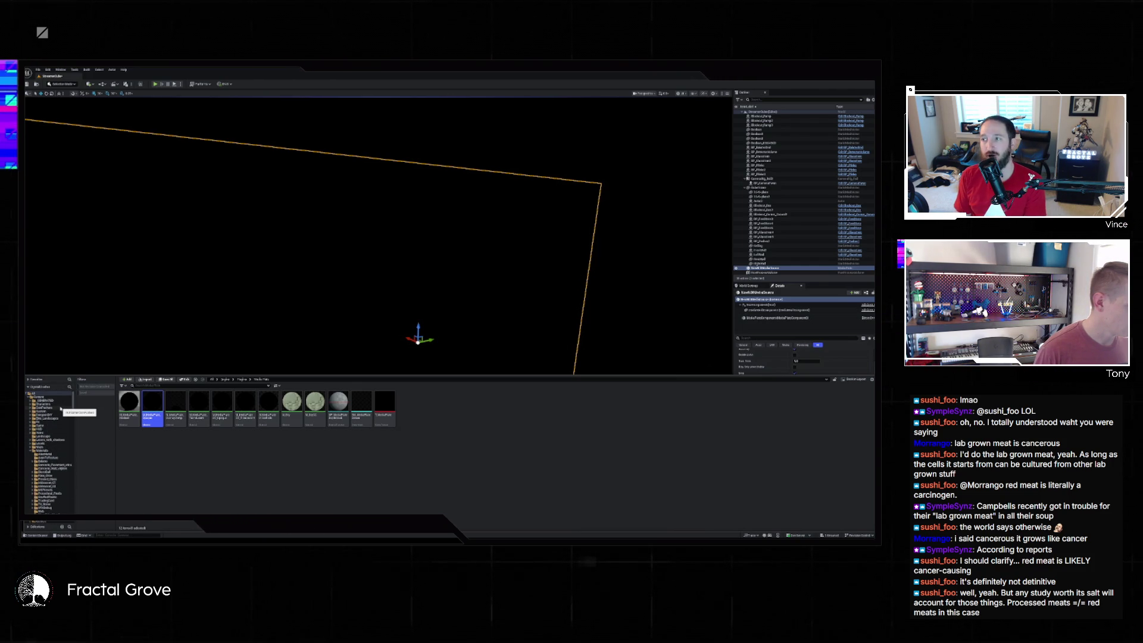
- Paste a copy of the material into the Materials > Web folder with the NDI assets
left_click(43, 451)
left_click(41, 511)
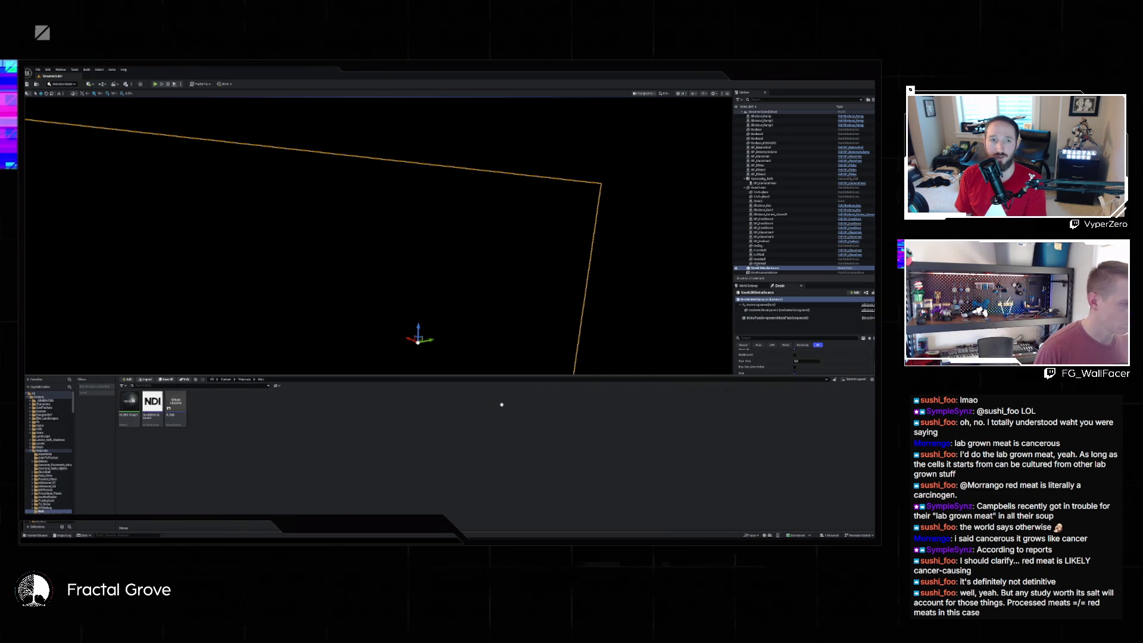
key("ctrl+v")
- In M_MediaPlate_Opaque, route the MediaTexture through a new Multiply node into Emissive Color and save
double_click(202, 410)
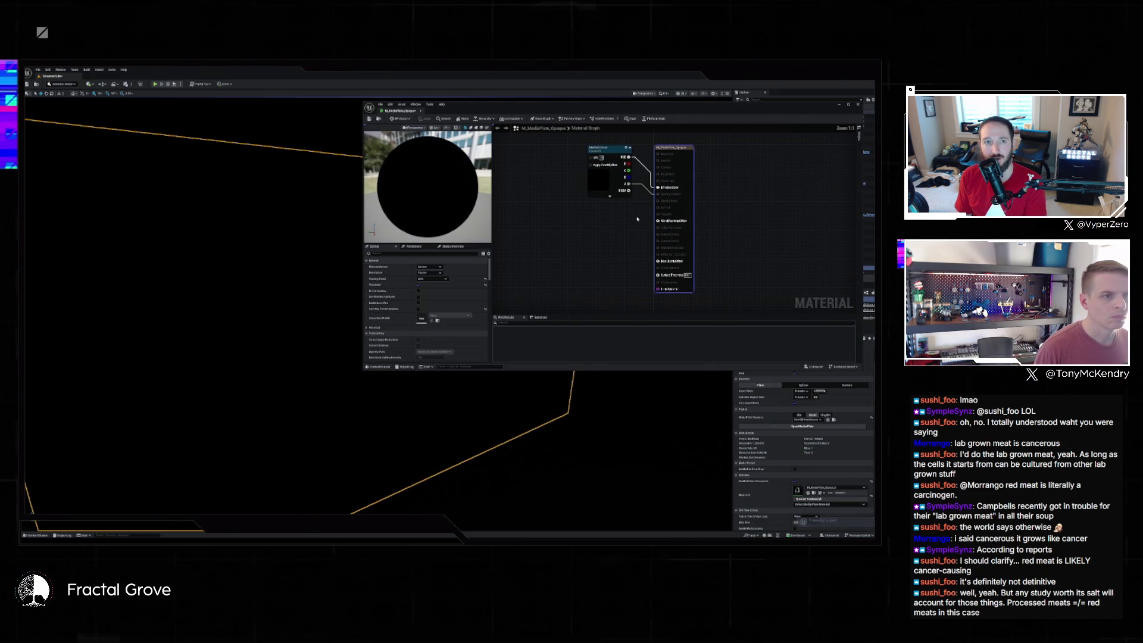
mouse_move(633, 159)
left_mouse_down()
mouse_move(590, 165)
mouse_move(563, 190)
left_mouse_up()
right_click(594, 165)
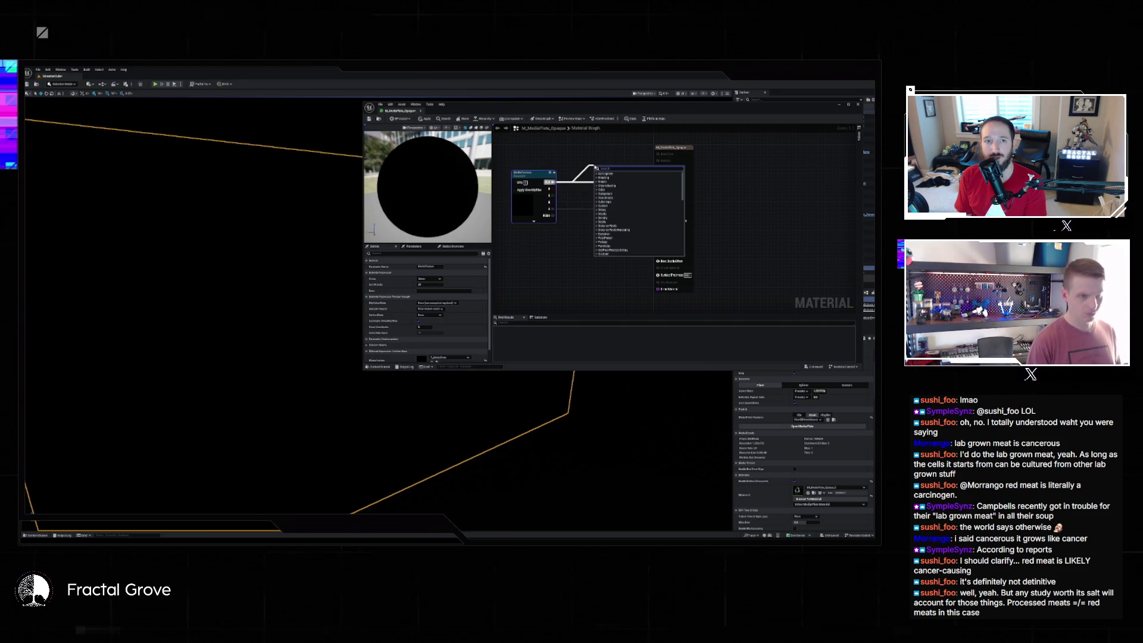
key("Return")
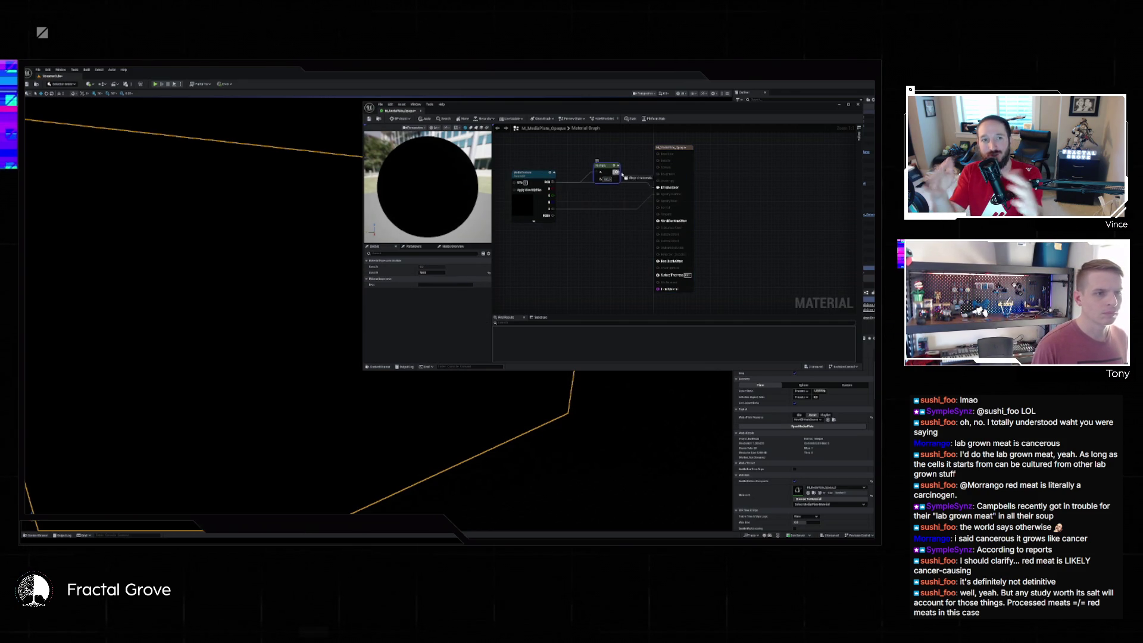
left_click_drag(662, 190, 660, 188)
left_click(370, 120)
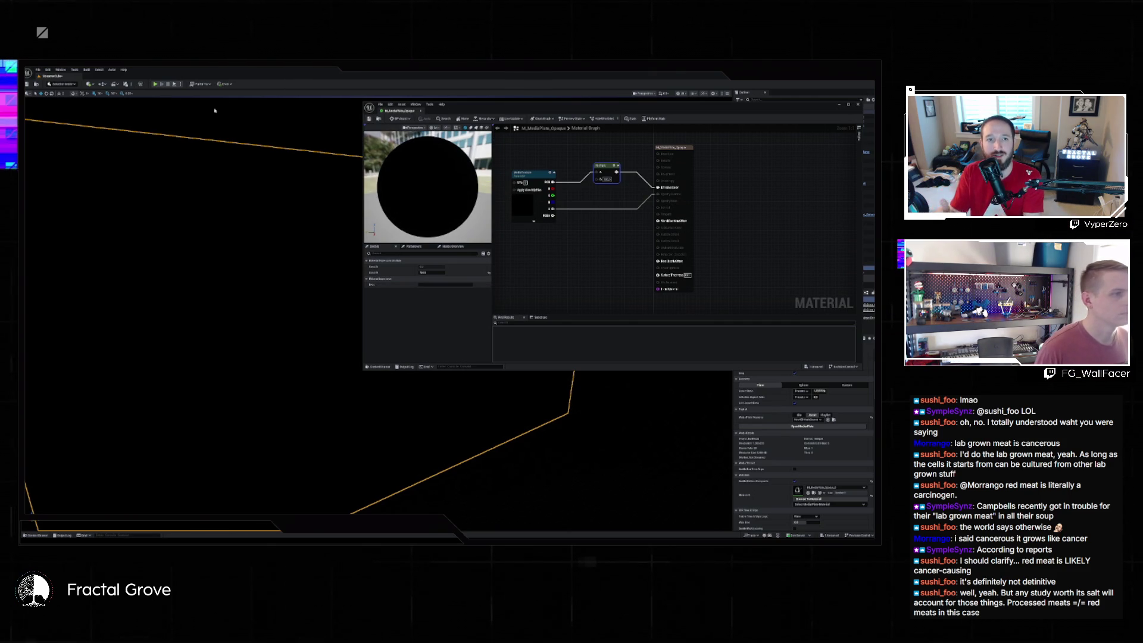
- Close the Material Editor, orbit toward the plane, and select another actor in the level
left_click(37, 536)
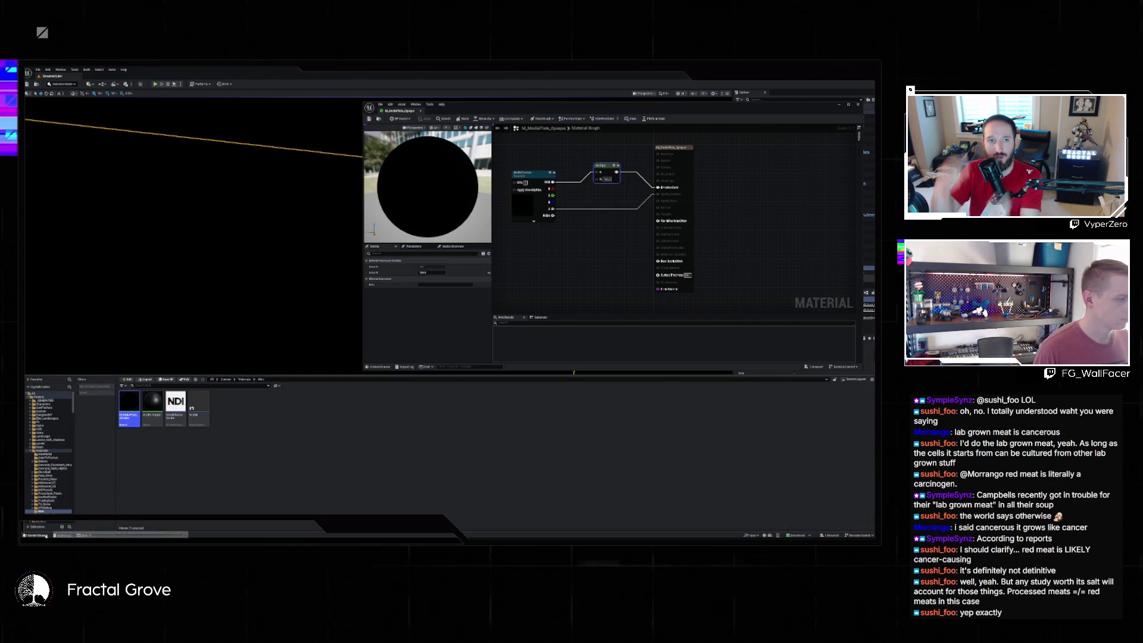
left_click(37, 536)
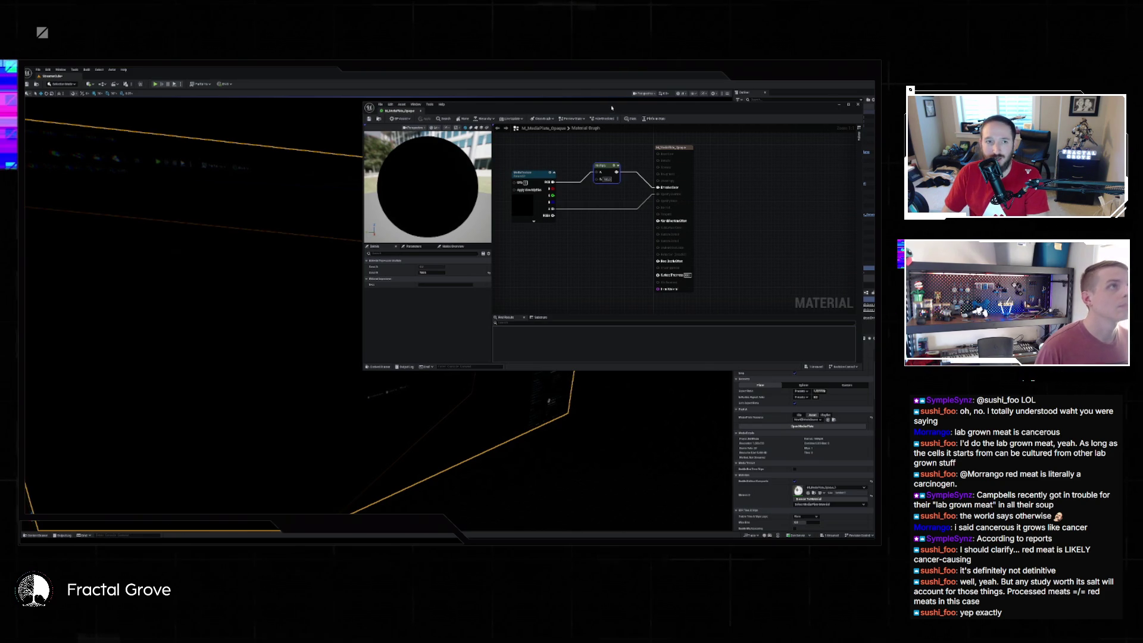
left_click(416, 268)
left_click_drag(416, 268, 488, 291)
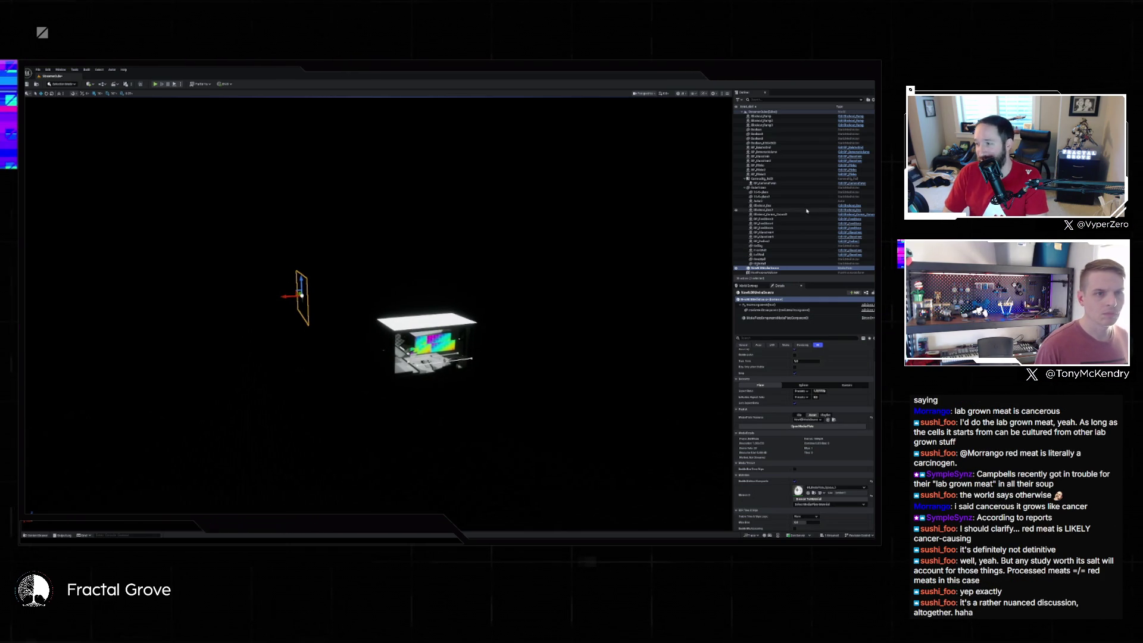
left_click(776, 193)
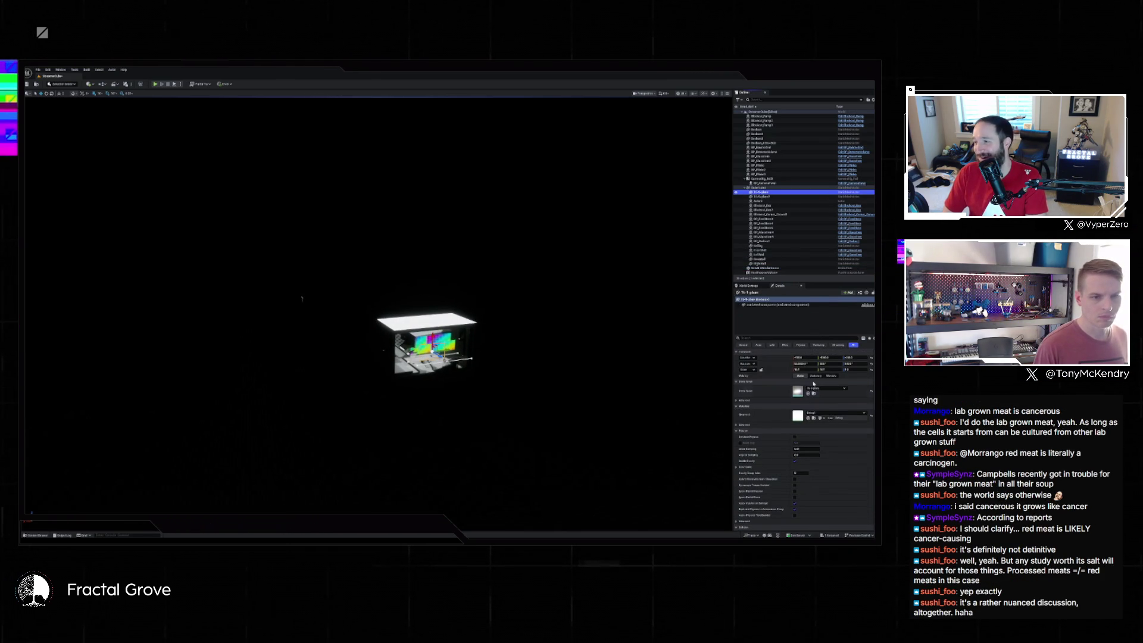
- Copy the selected actor's Location and paste it onto the NewMediaSource plane
left_click(797, 361)
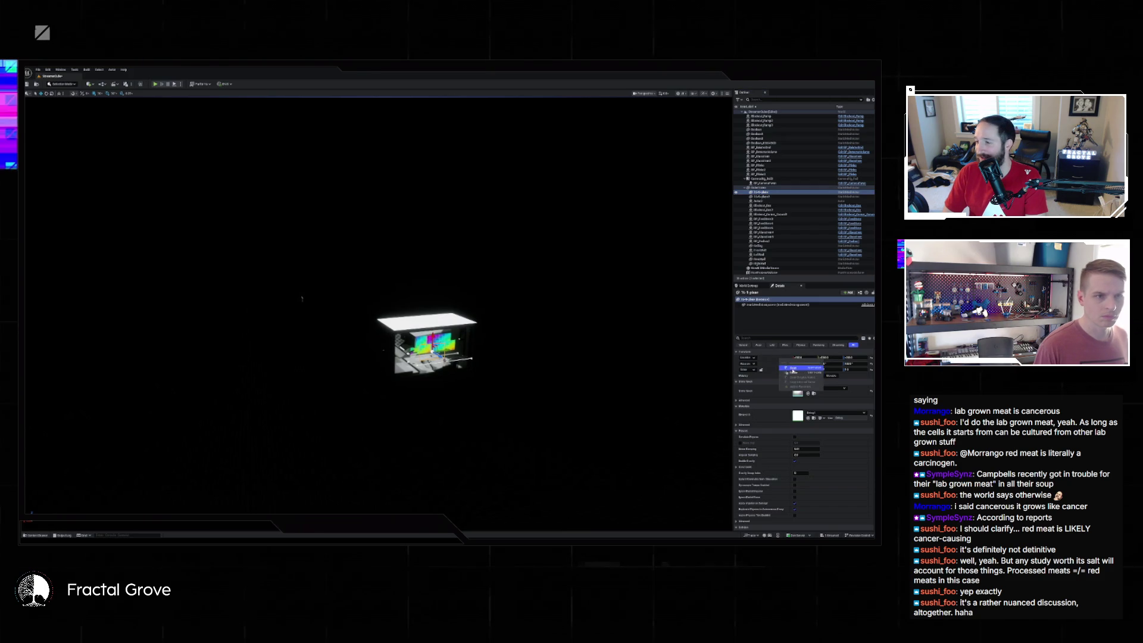
left_click(767, 268)
right_click(786, 359)
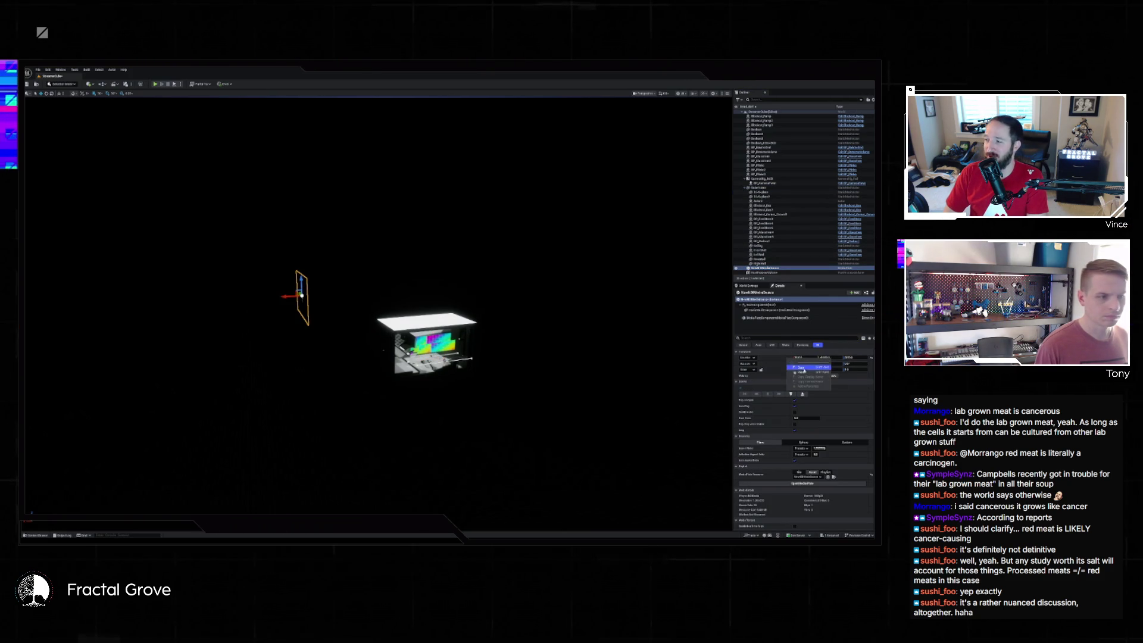
left_click(802, 372)
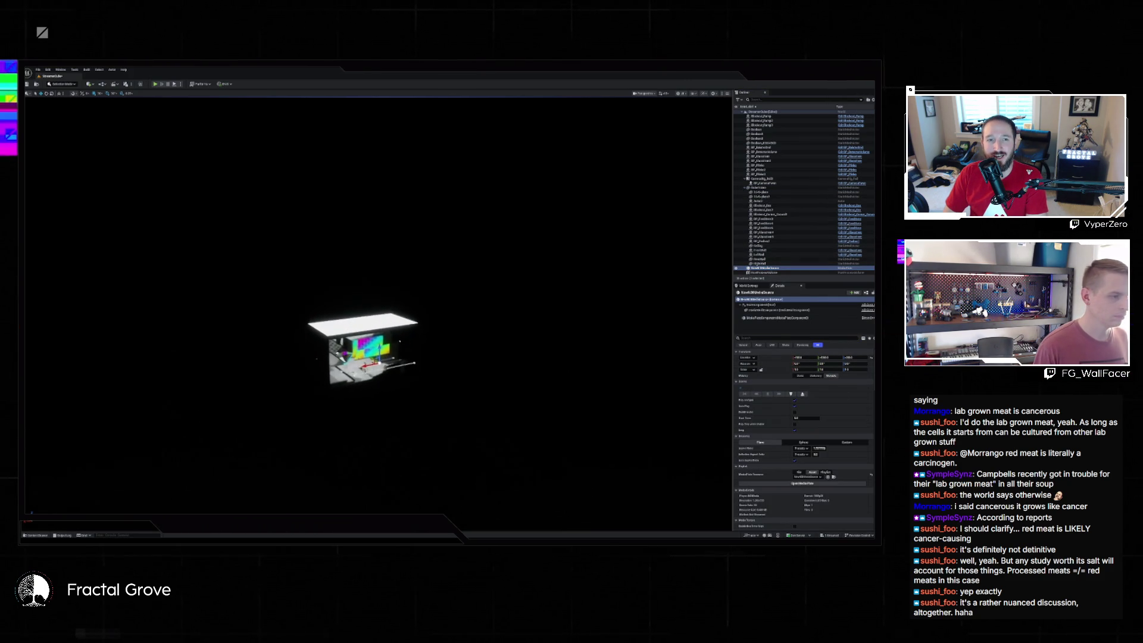
- Frame the NewMediaSource plane and rotate it 90 degrees
key("f")
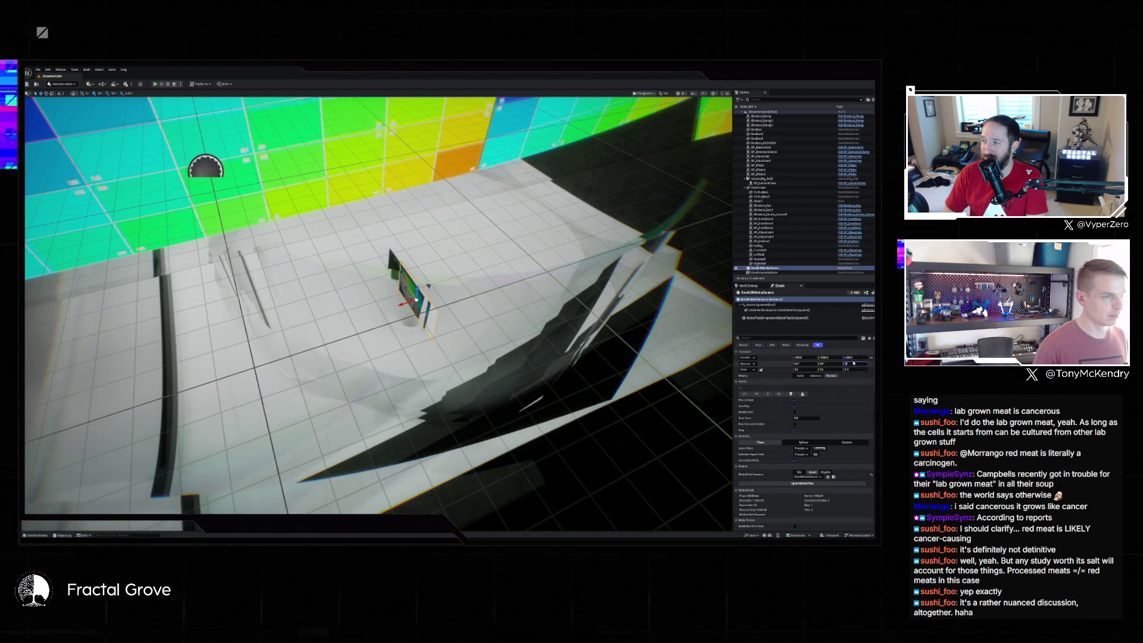
type("90")
key("Return")
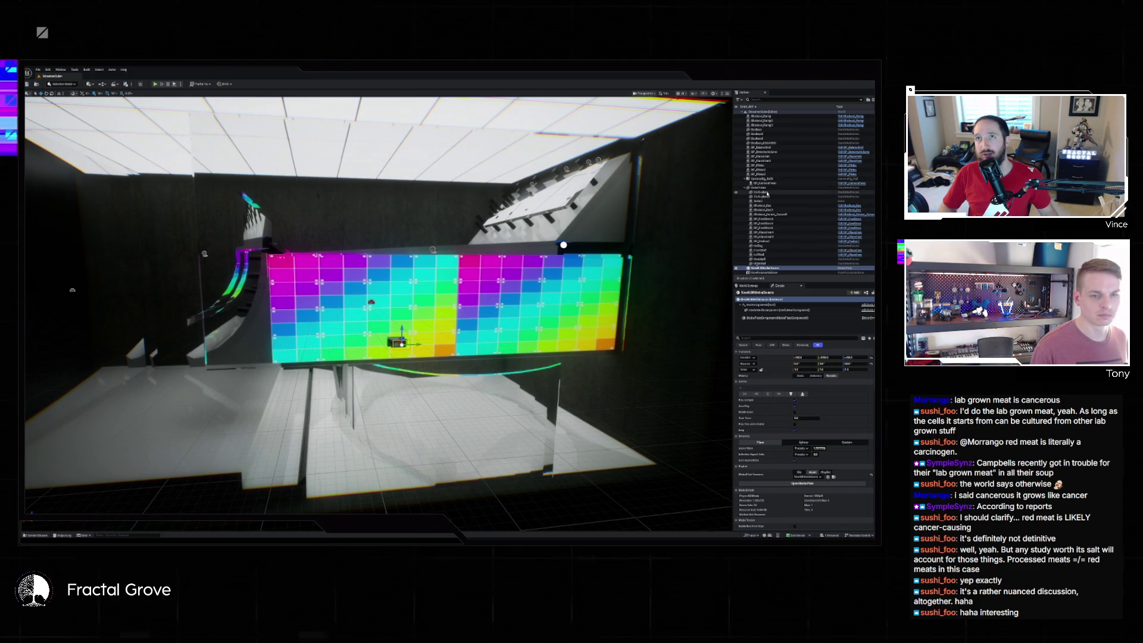
- Select the MediaPlate actor in the Outliner and adjust its Scale by dragging the value in Details
left_click(767, 193)
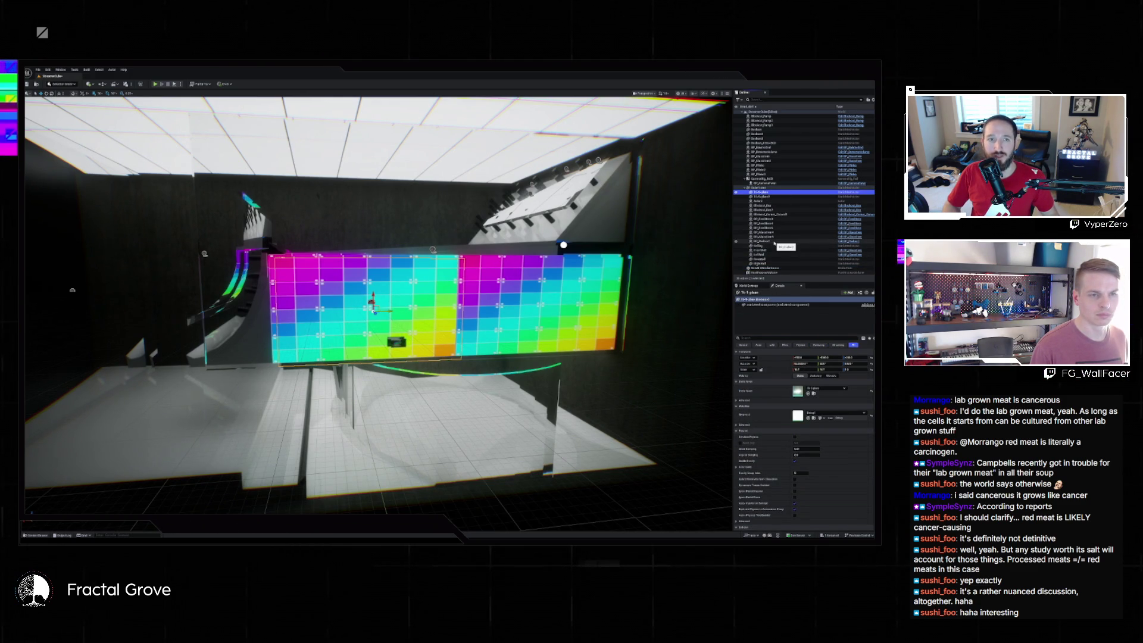
left_click(774, 269)
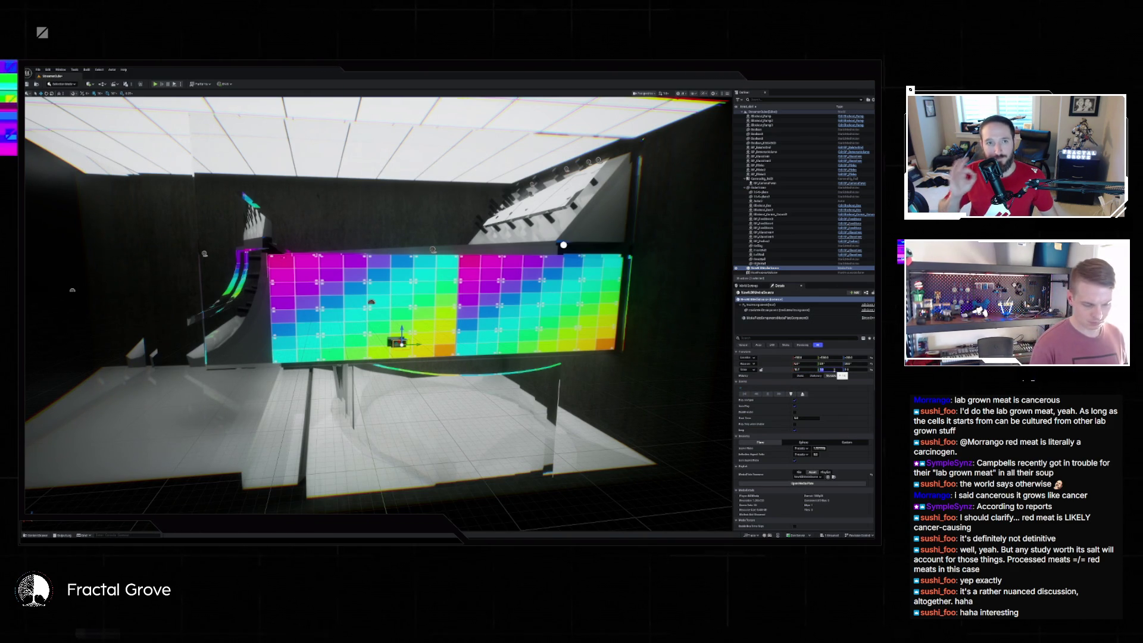
left_click_drag(835, 370, 822, 369)
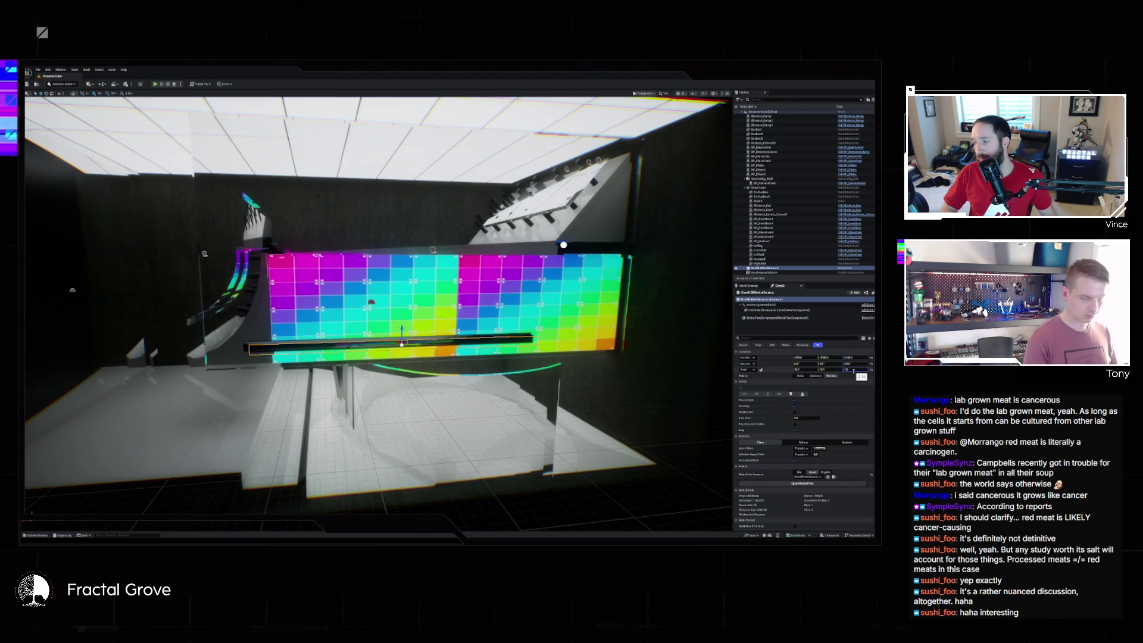
- Commit the MediaPlate's new scale, navigate to it, and select the black media plate panel in the viewport
key("Return")
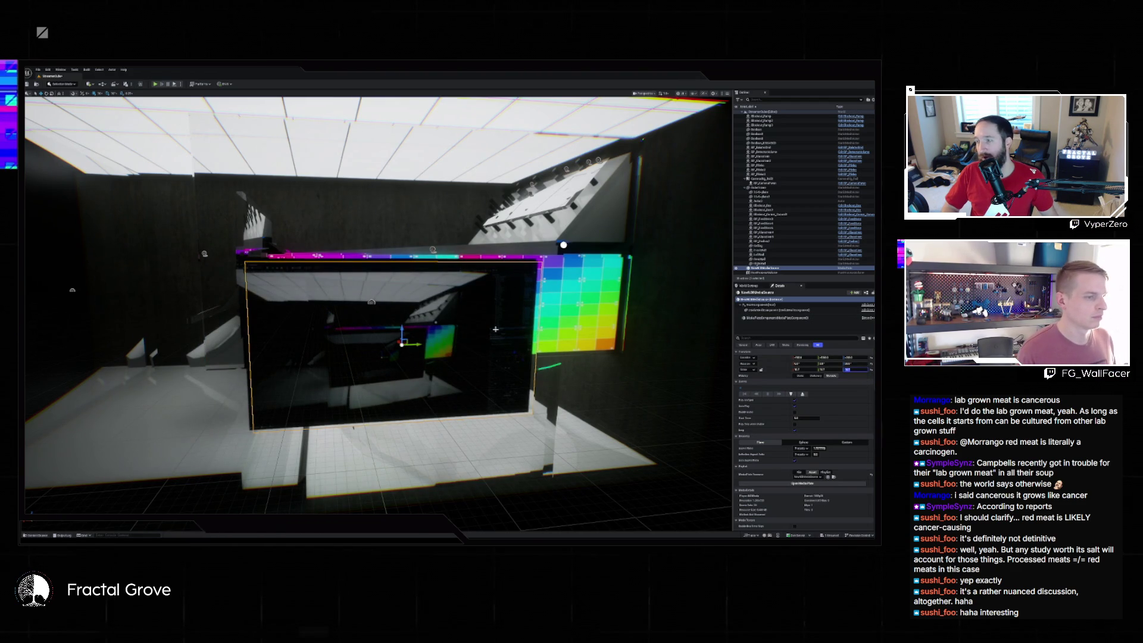
mouse_move(474, 318)
left_mouse_down()
mouse_move(426, 275)
mouse_move(470, 310)
left_mouse_up()
left_click(737, 251)
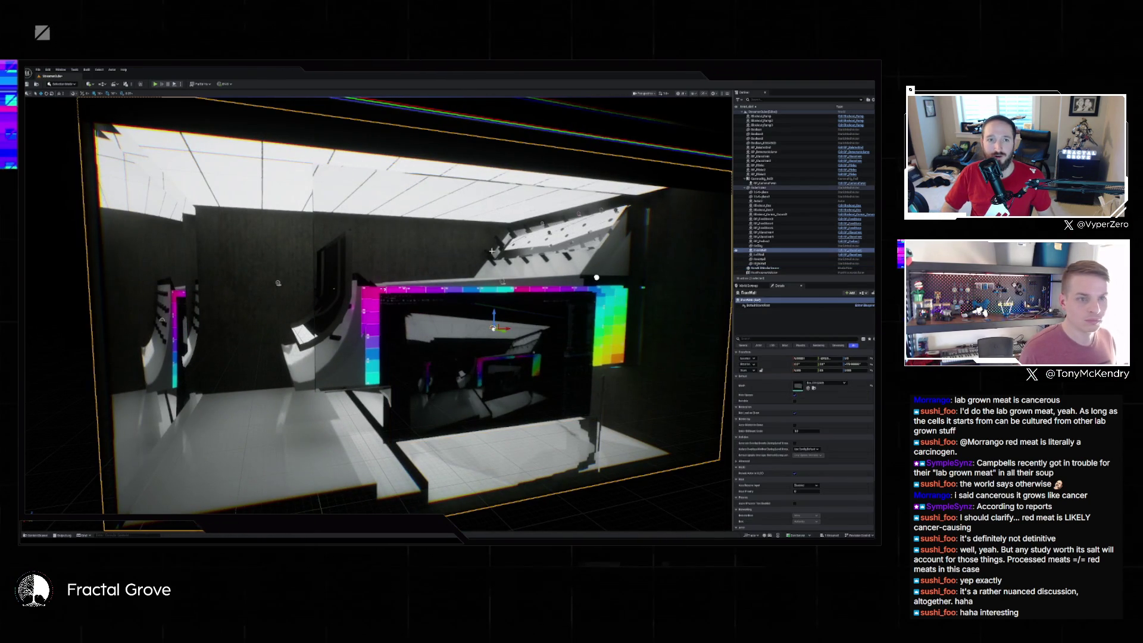
double_click(737, 250)
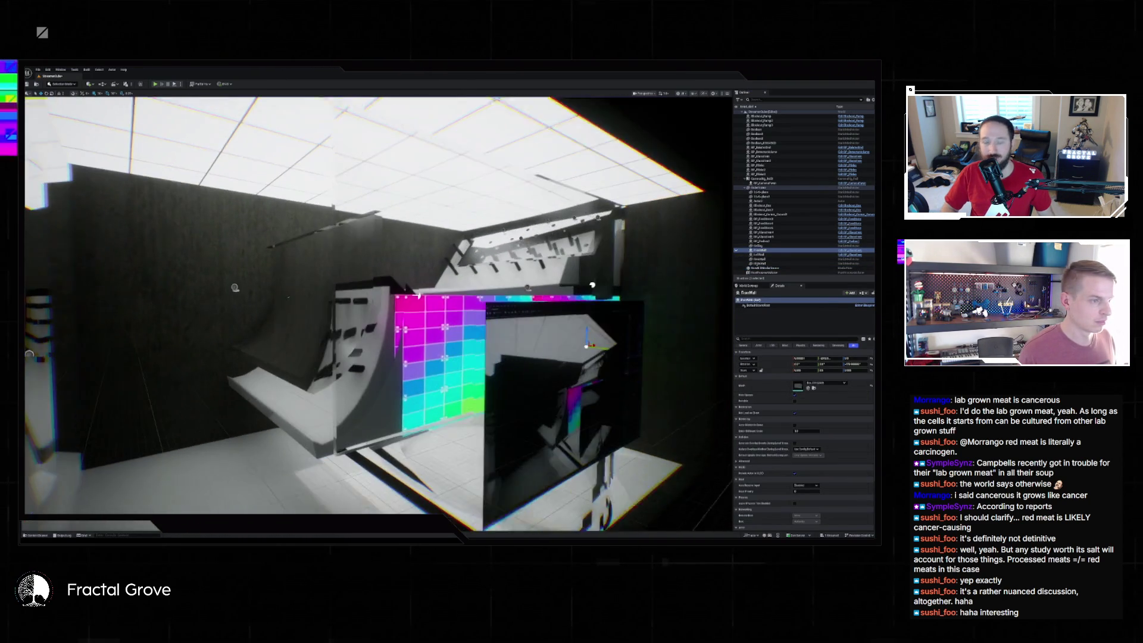
left_click(768, 233)
double_click(769, 233)
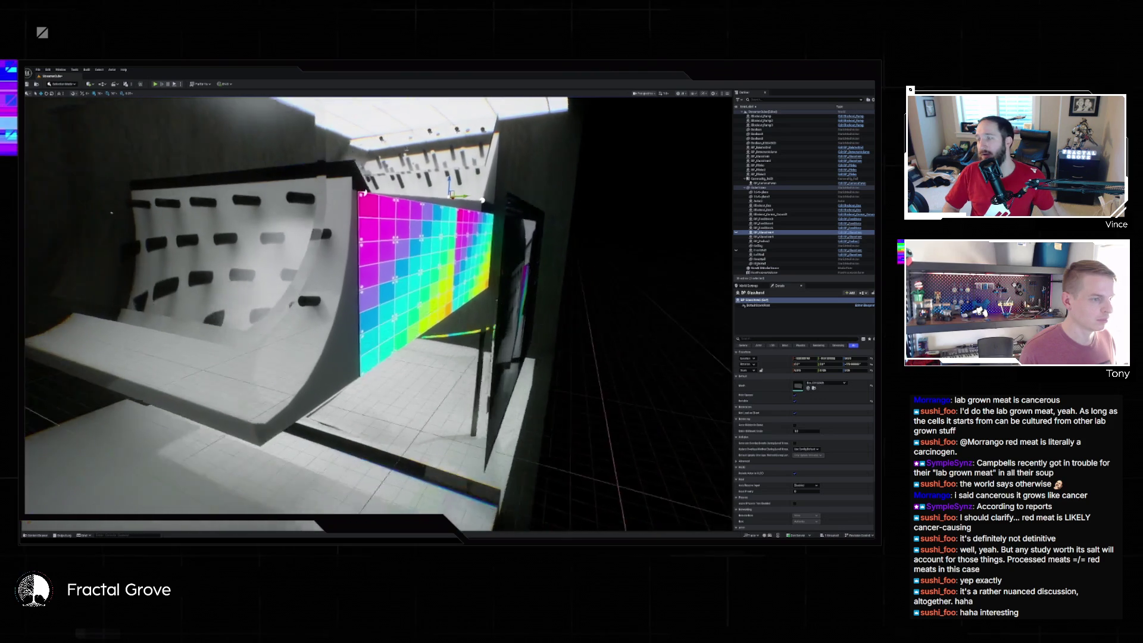
left_click(468, 224)
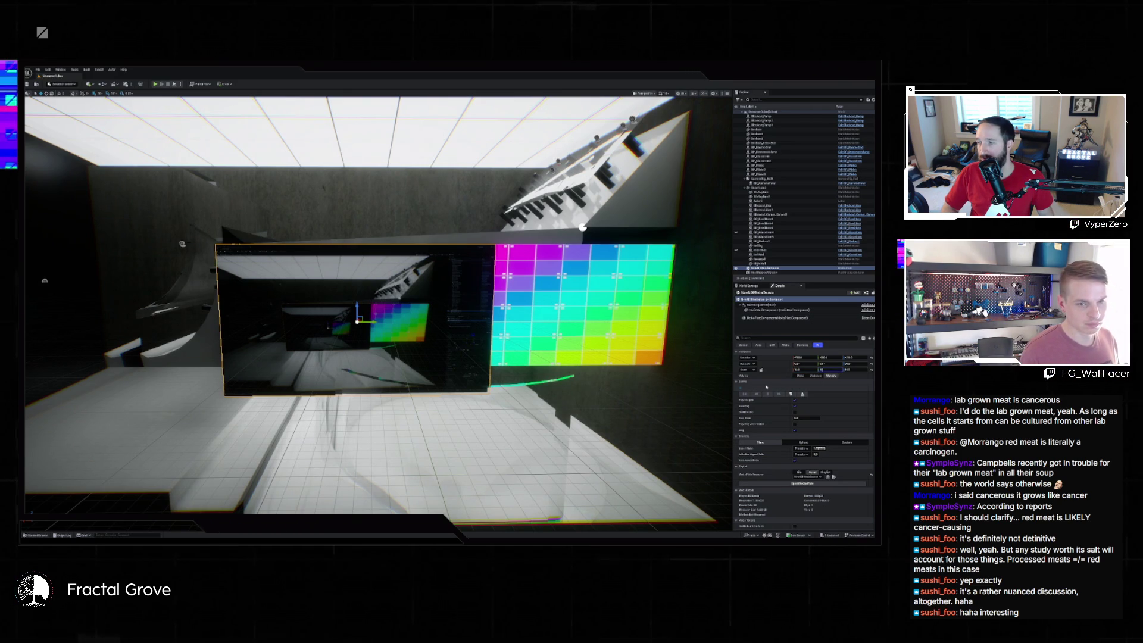
- Commit new width and height scale values for the media plate, setting the third scale field to 1
key("Tab")
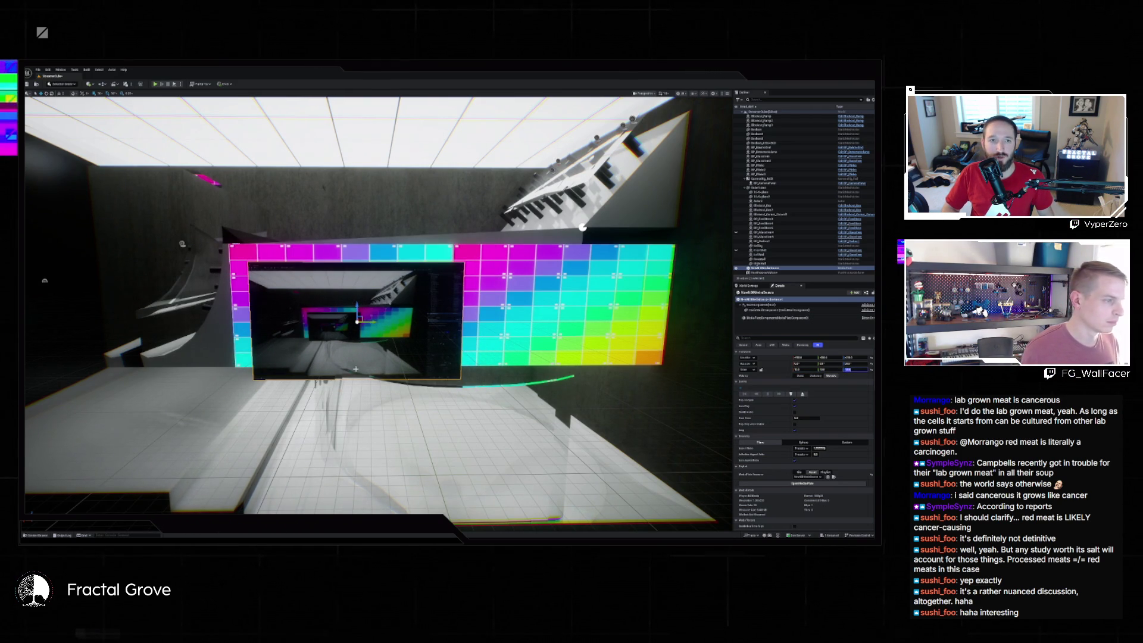
key("Return")
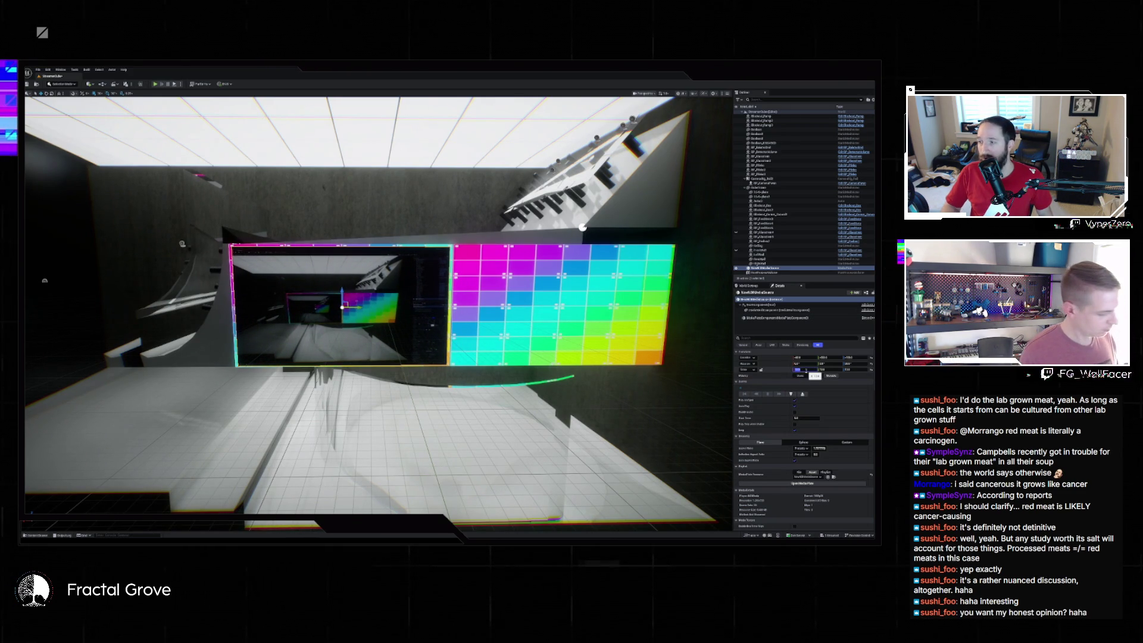
key("Tab")
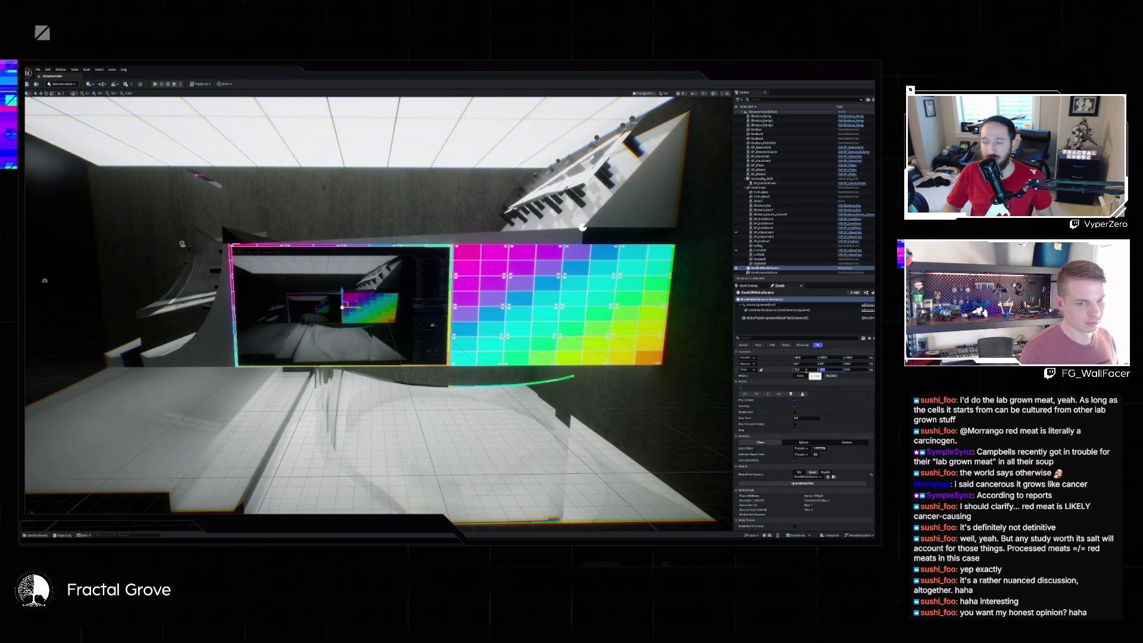
key("Tab")
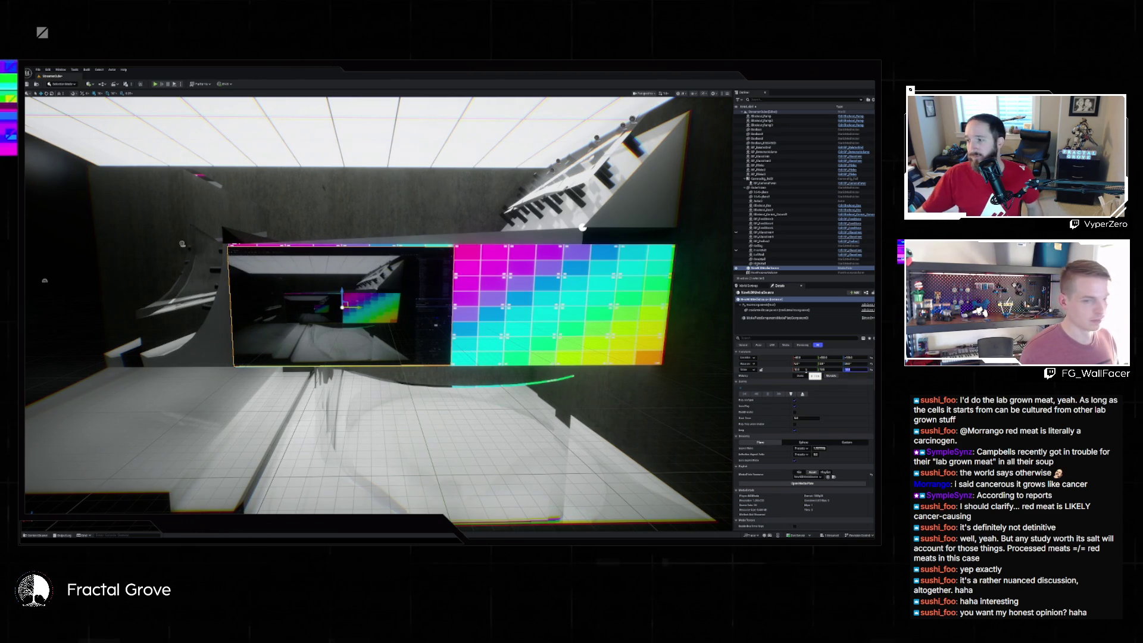
type("1")
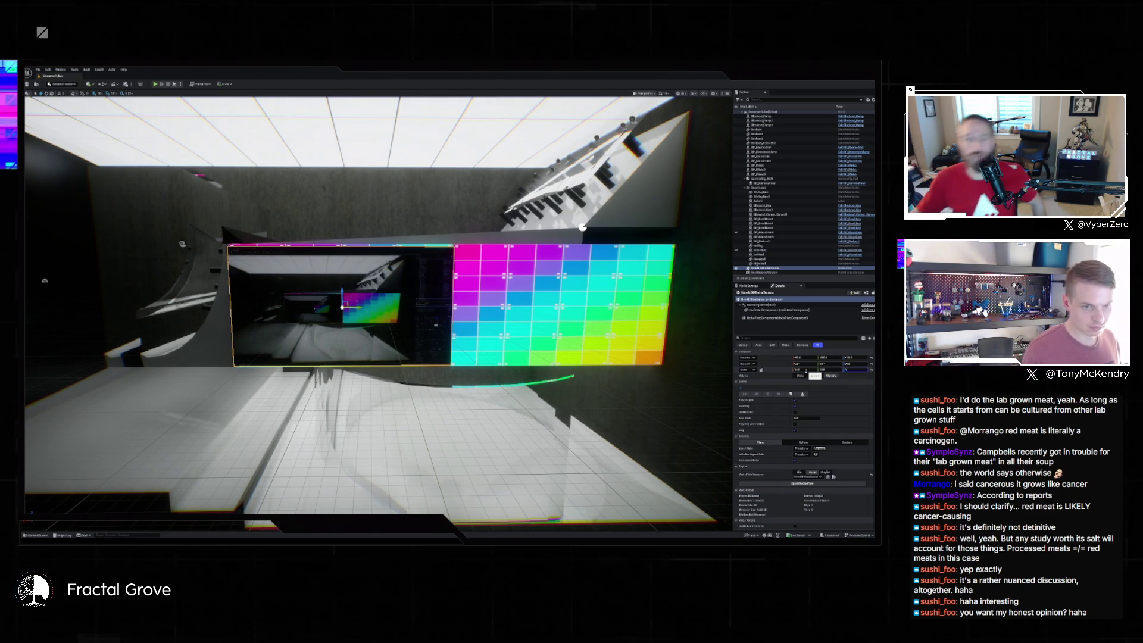
key("Return")
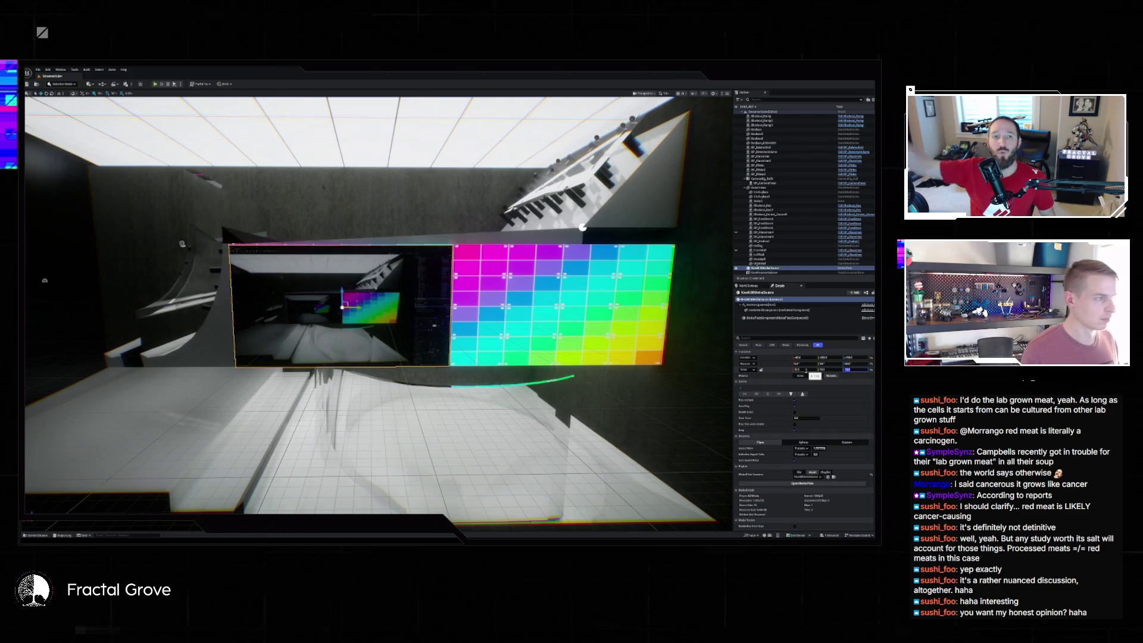
mouse_move(583, 227)
left_mouse_down()
mouse_move(485, 231)
mouse_move(441, 217)
left_mouse_up()
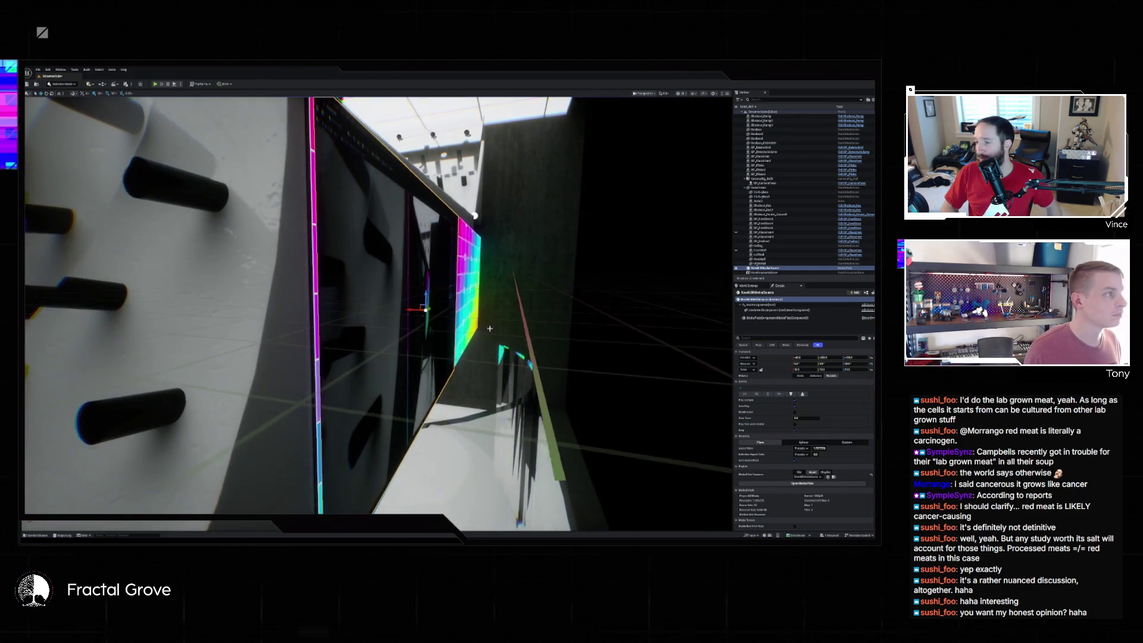
- Show the viewport grid and frame the selected media plate head-on
left_click(100, 94)
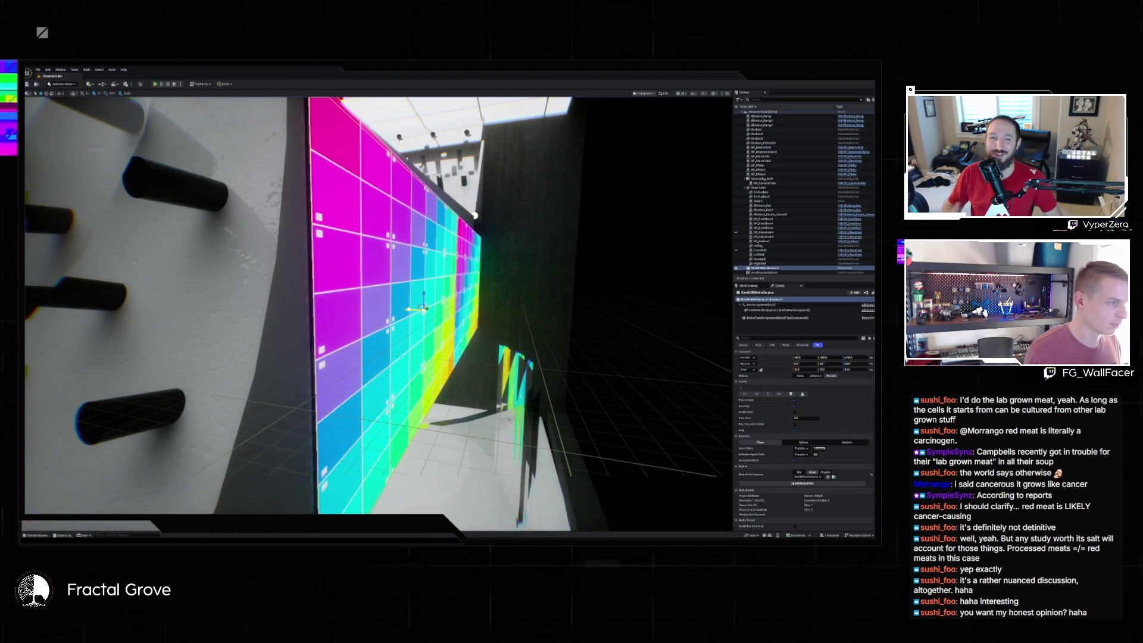
key("f")
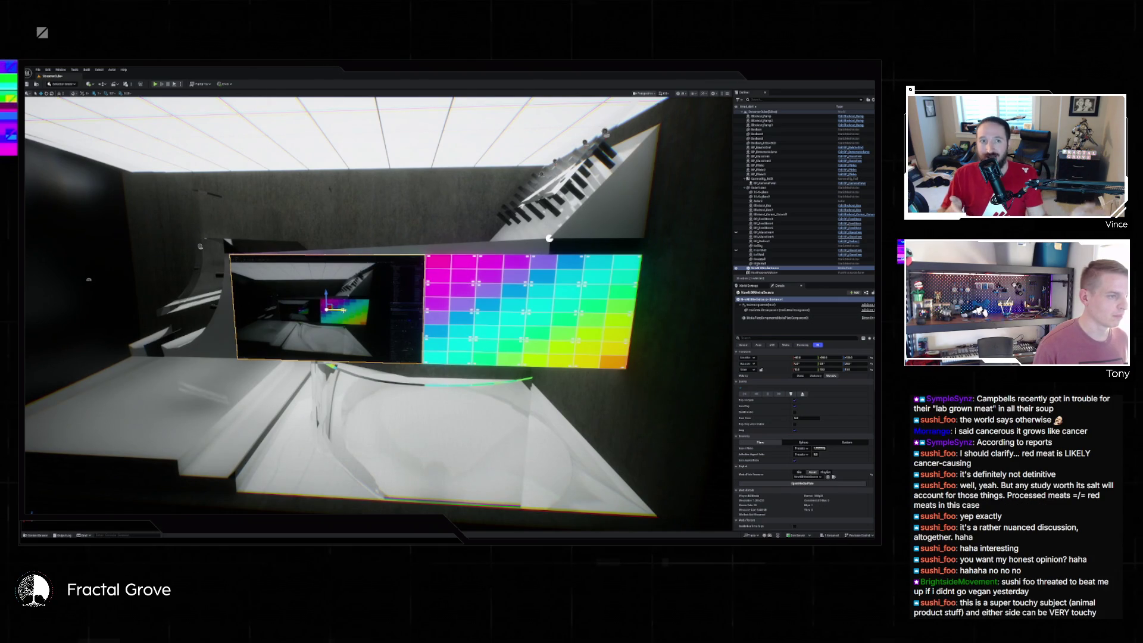
- Select the next media plate actor in the Outliner and level the camera facing the LED wall
left_click(768, 272)
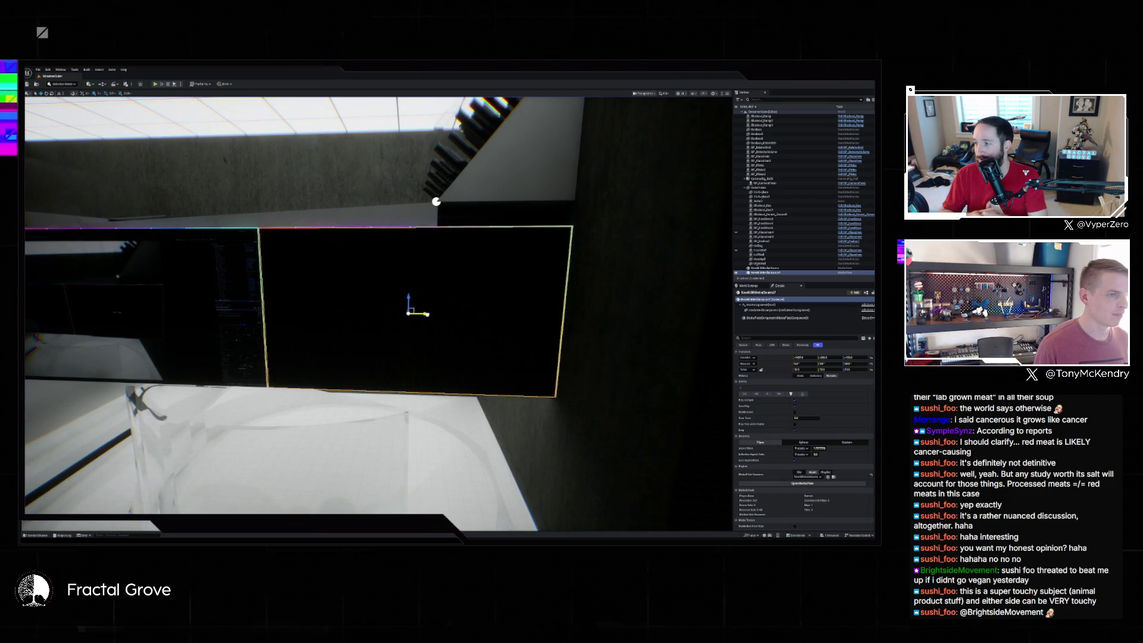
scroll(427, 314, "down", 5)
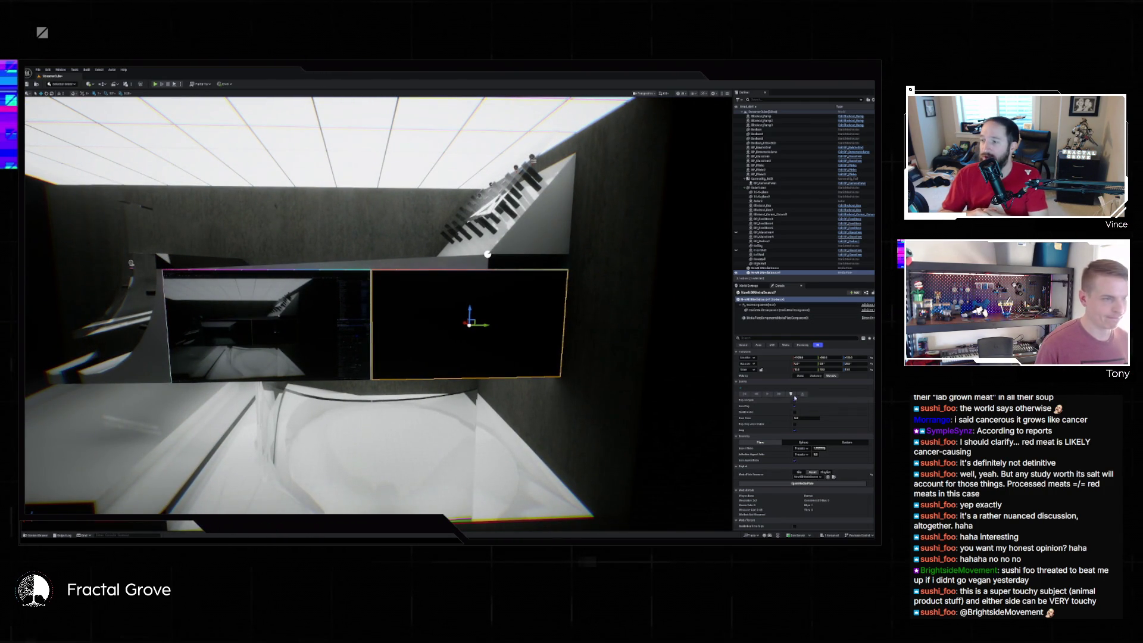
left_click_drag(381, 298, 351, 324)
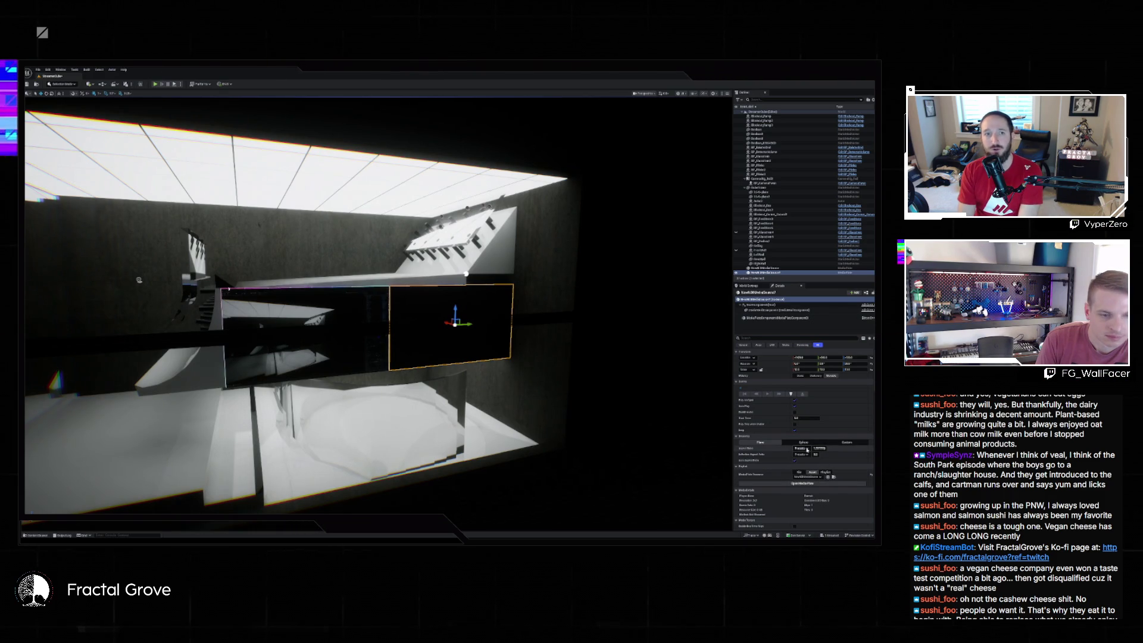
- Open the Content Drawer at the bottom-left to find the NDI media source asset
scroll(810, 451, "down", 2)
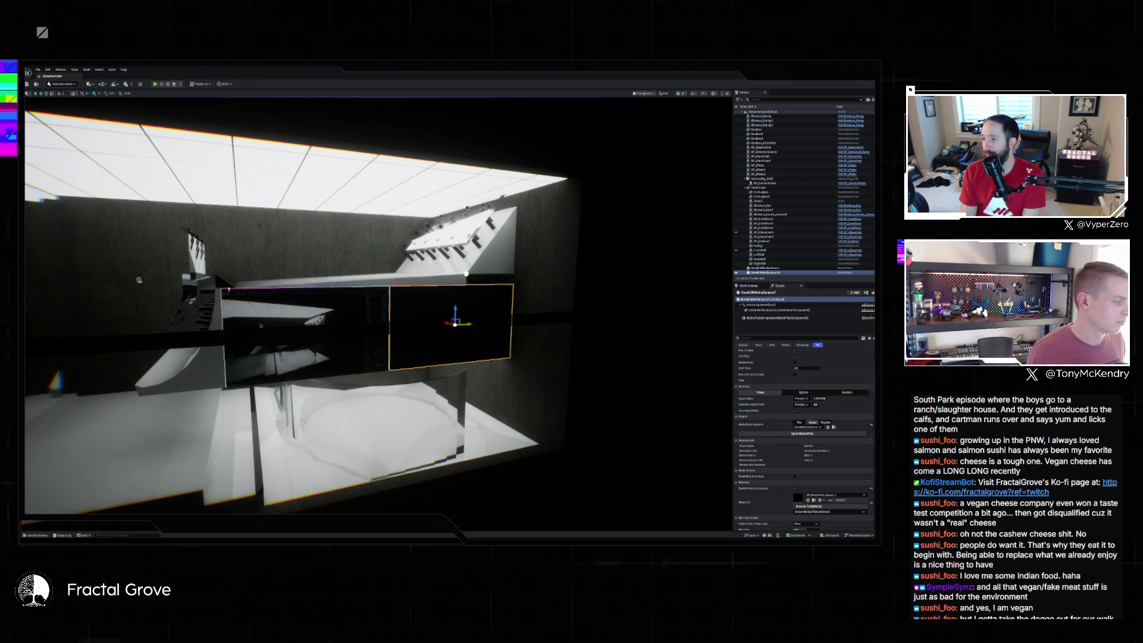
left_click(37, 535)
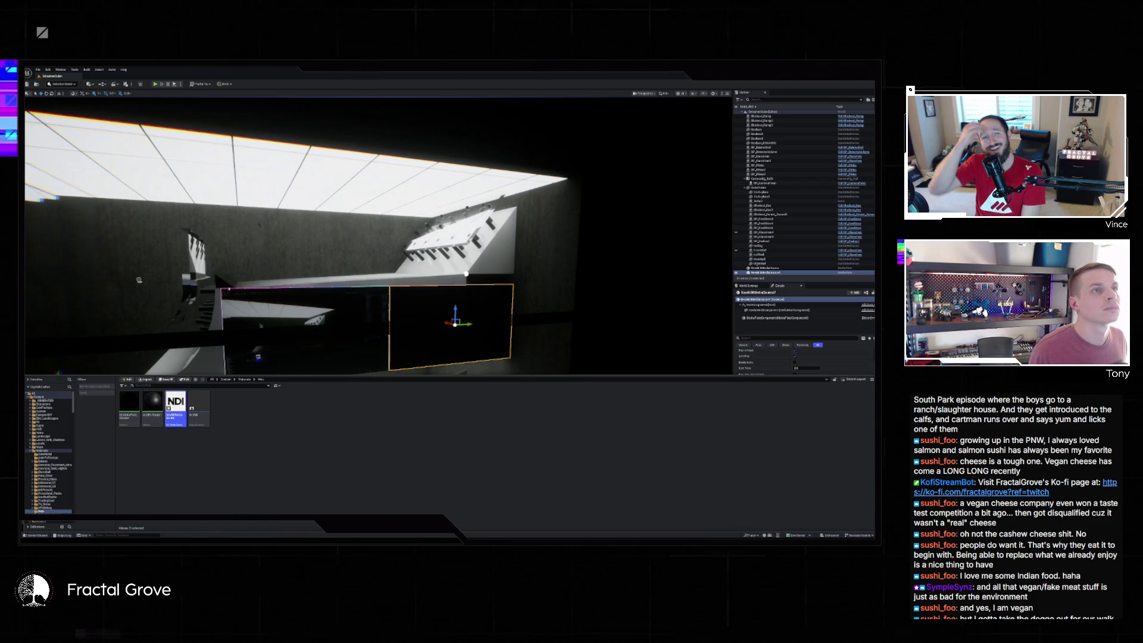
- Collapse the Content Drawer with Ctrl+Space to clear the viewport and Details panel
key("ctrl+space")
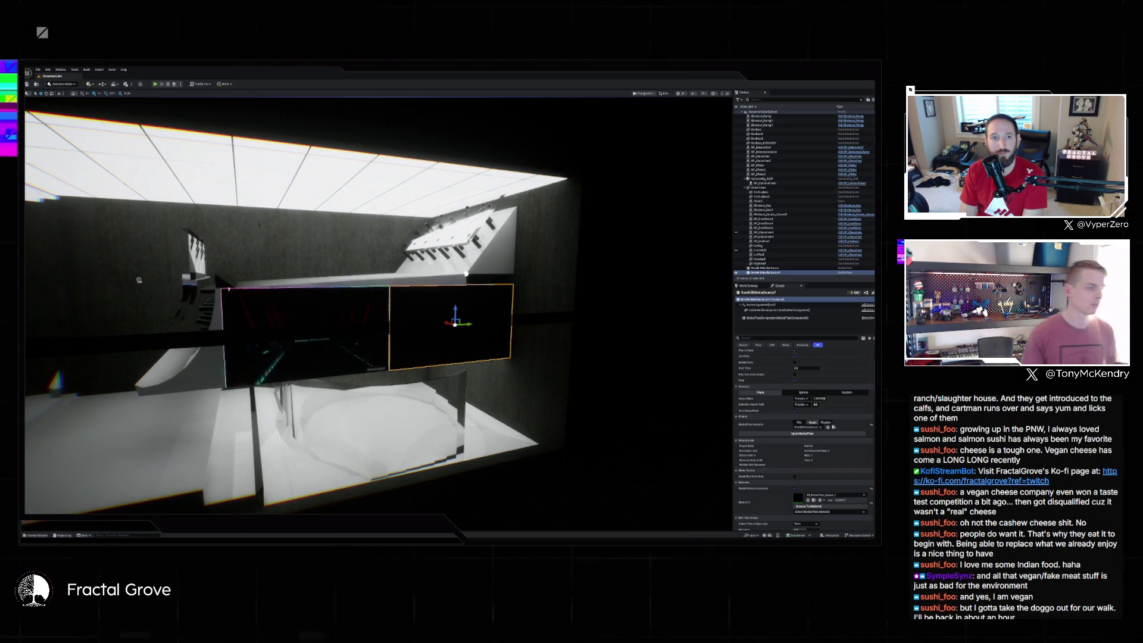
- Play the level, stop and replay it, then go fullscreen so both panels show the live NDI feed
left_click(168, 85)
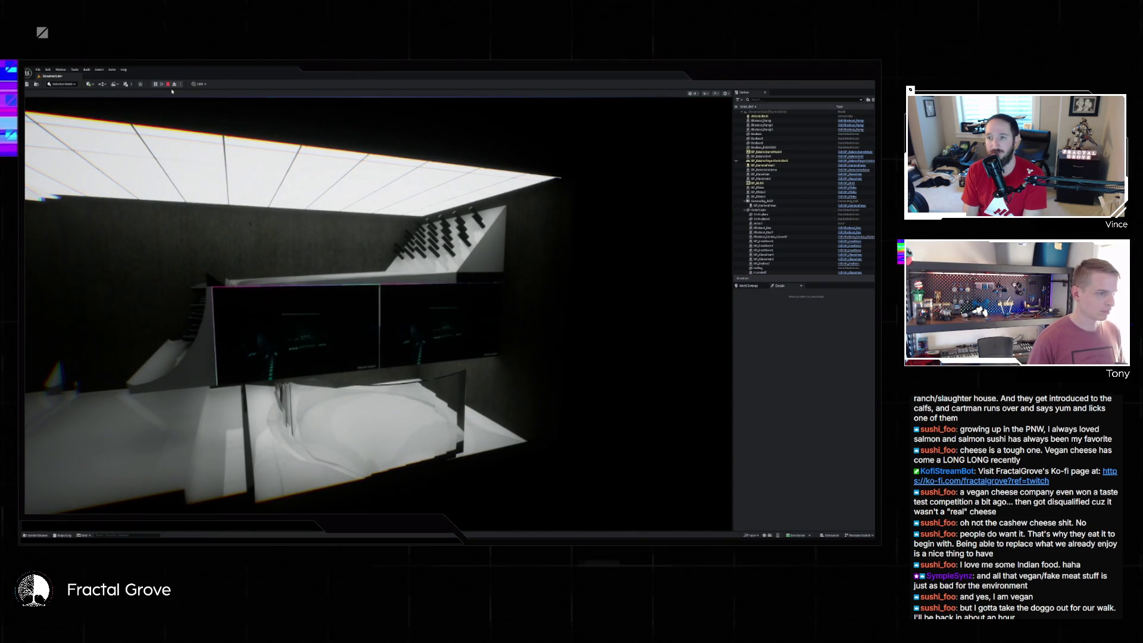
left_click(172, 114)
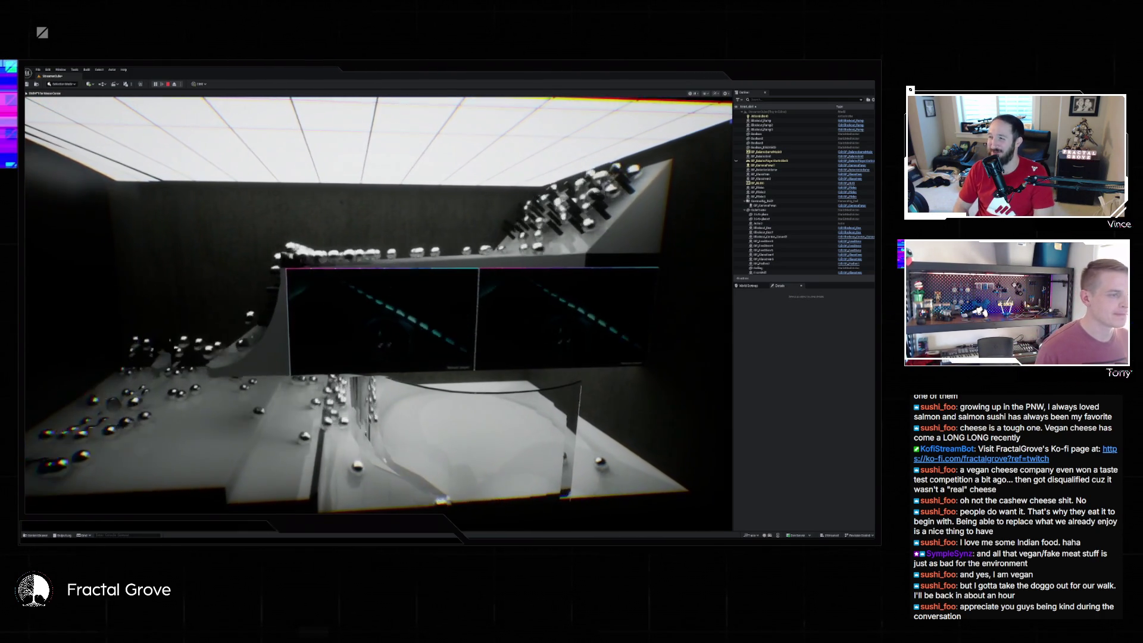
key("Escape")
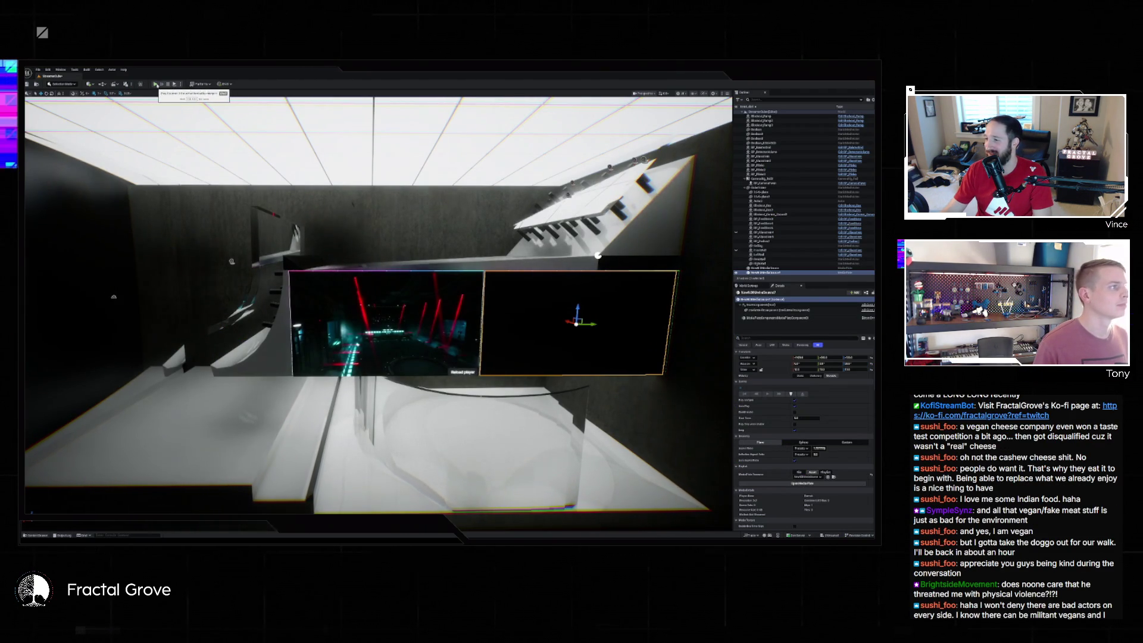
left_click(156, 84)
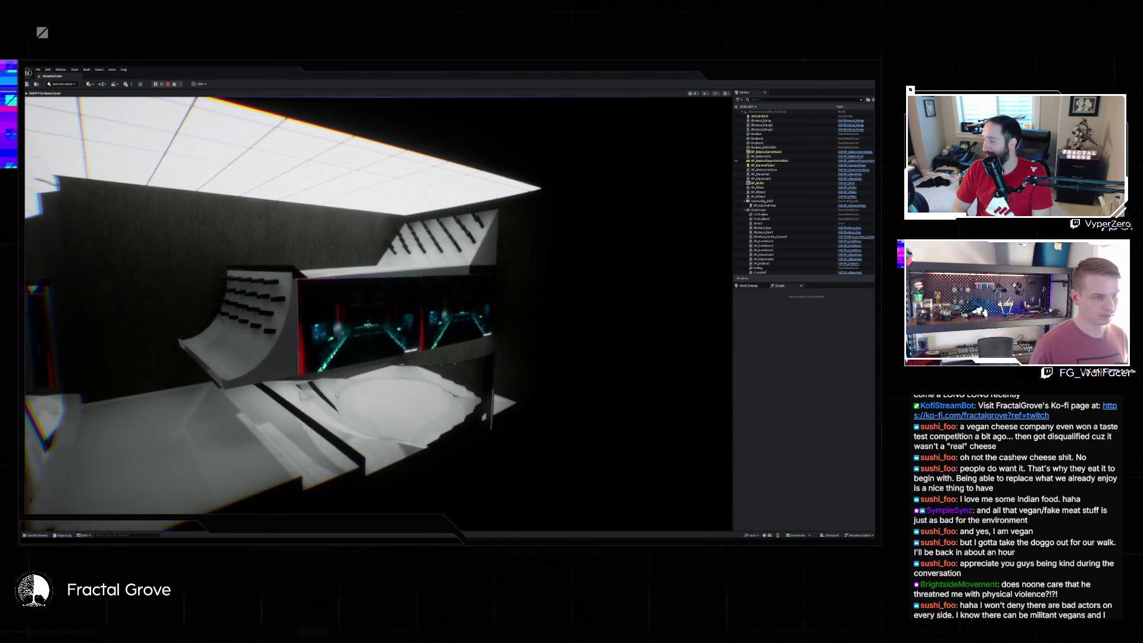
key("F11")
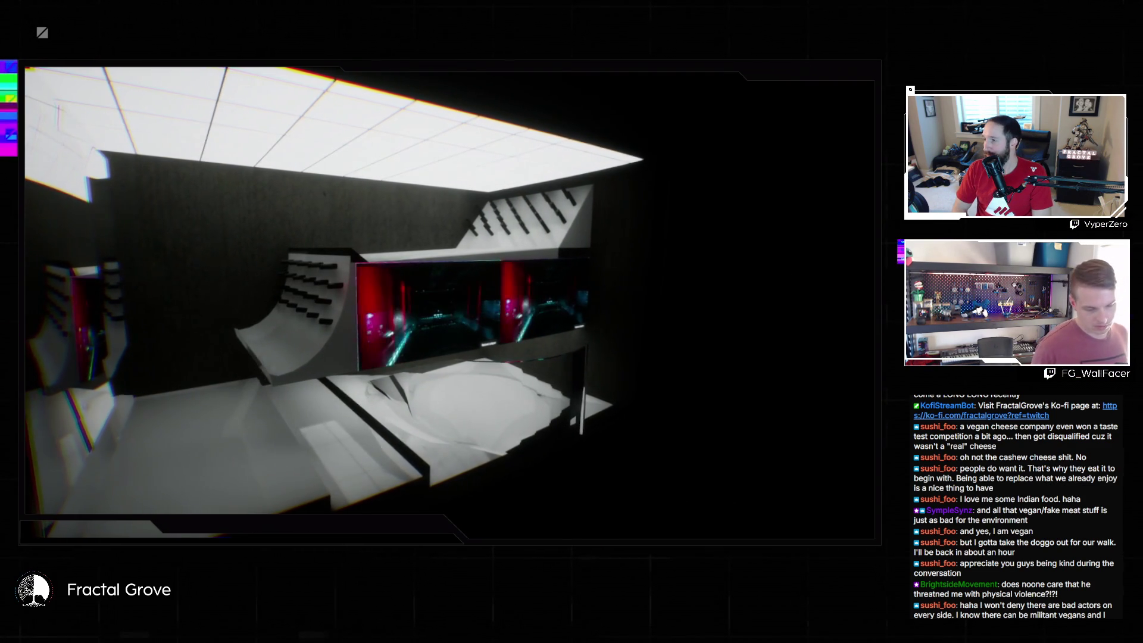